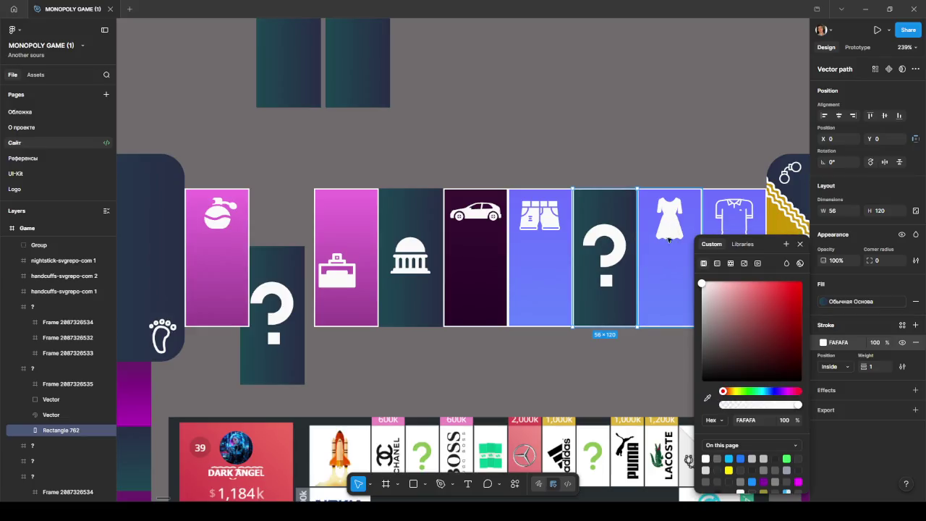
- Inspect the outline settings of the question-mark and bank tiles in the row
click(617, 346)
drag(546, 344, 678, 341)
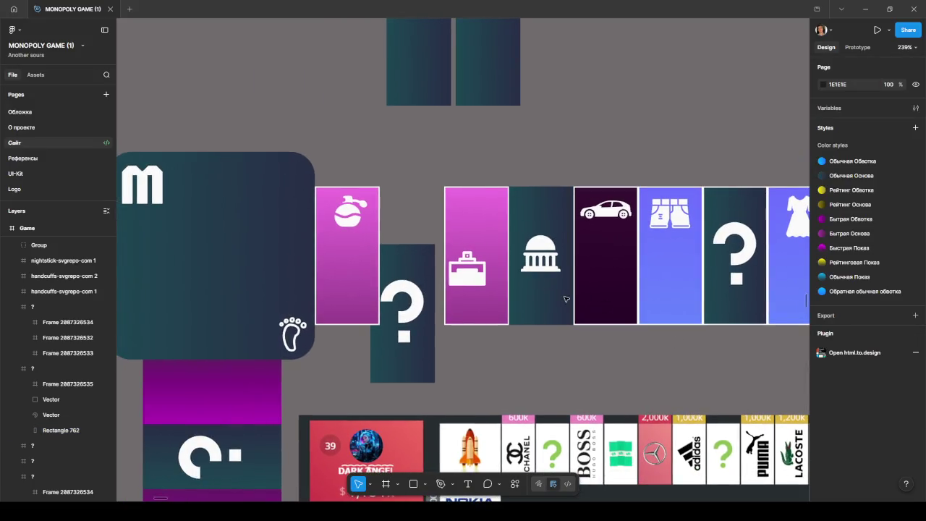
click(726, 310)
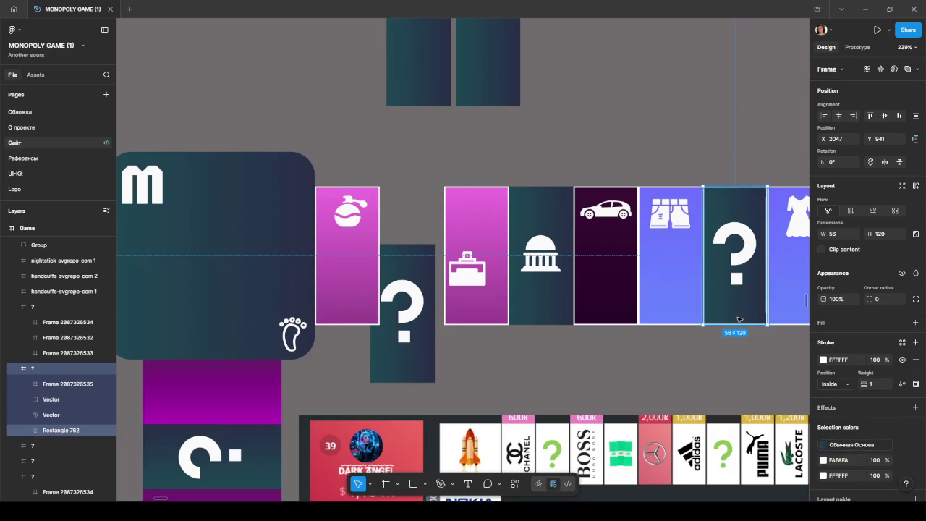
click(915, 445)
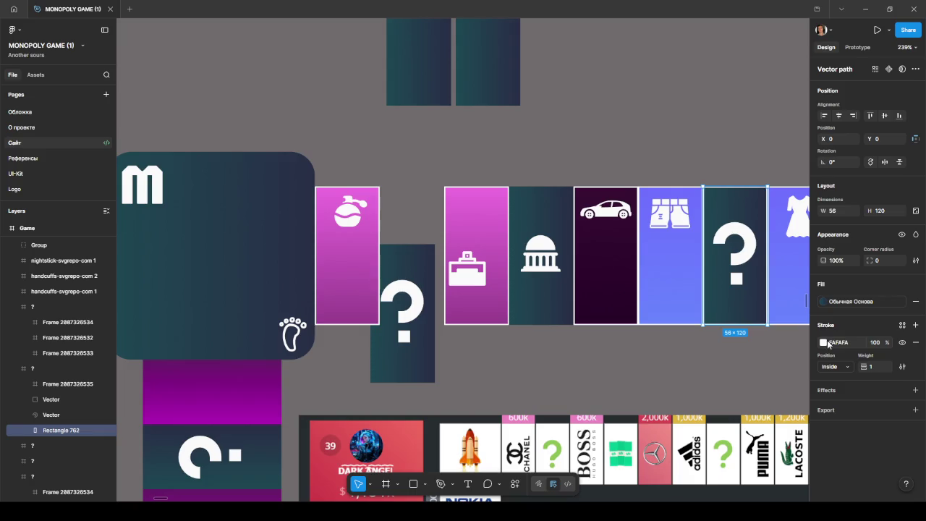
click(823, 343)
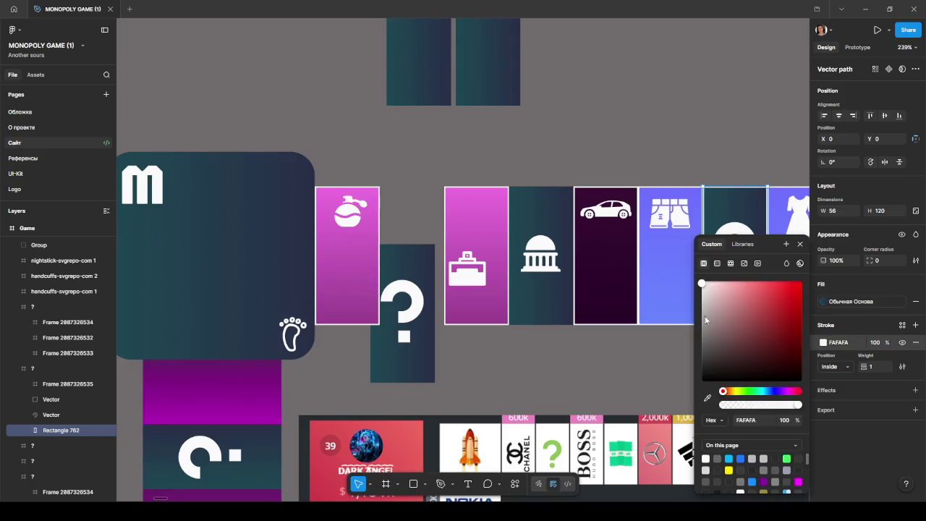
click(558, 301)
click(559, 304)
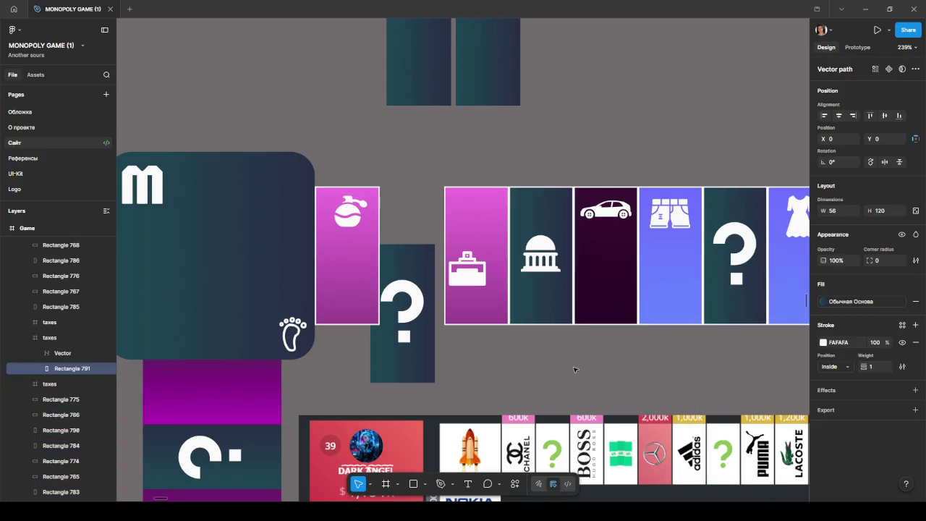
click(539, 360)
- Delete both strokes from the question-mark card below the row
click(409, 360)
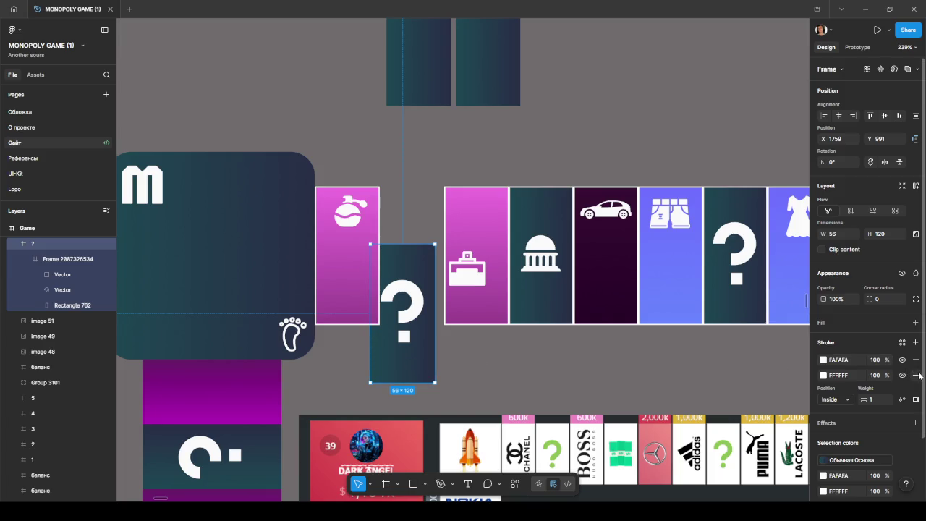
click(916, 374)
click(916, 361)
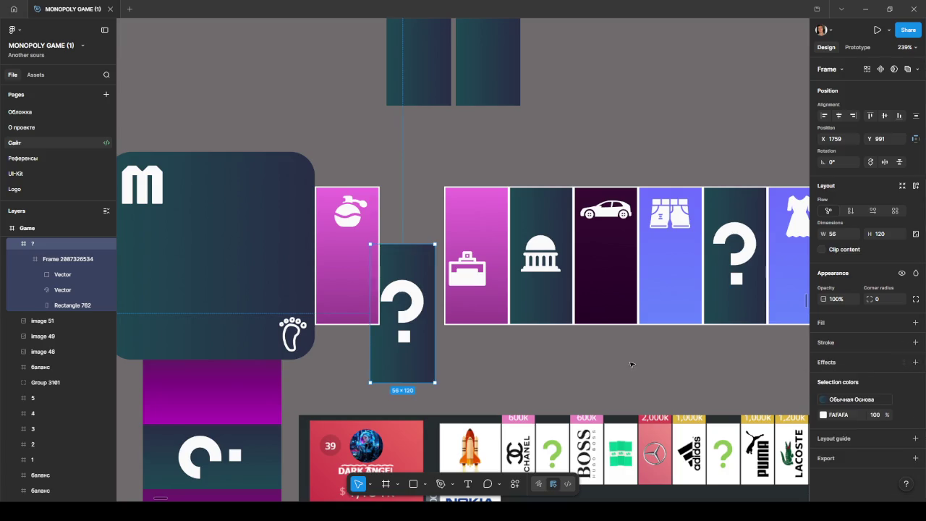
- Move the question-mark card into the row after the perfume tile
click(412, 370)
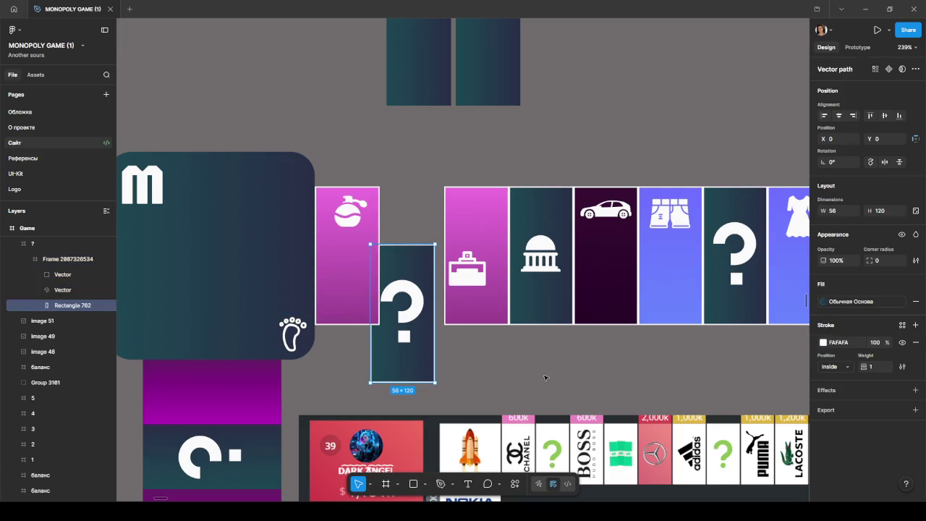
drag(417, 354, 429, 308)
key(ctrl+z)
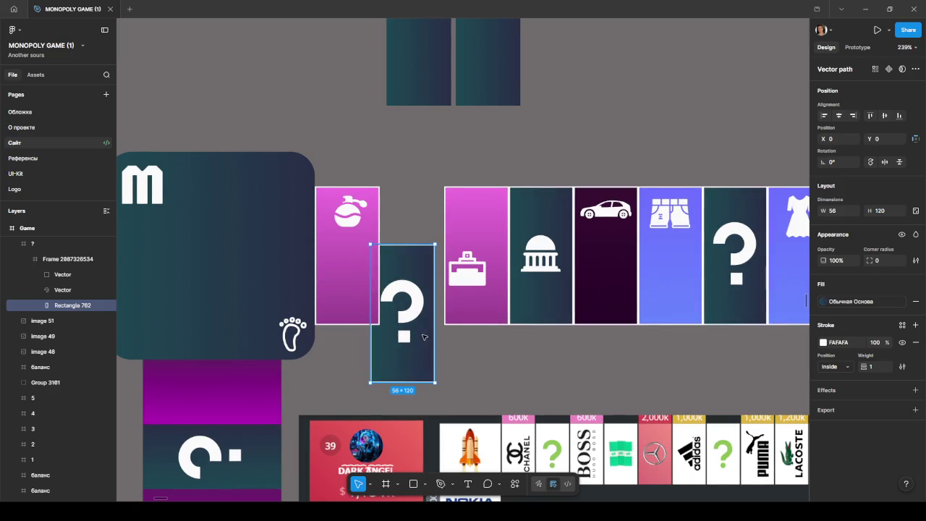
click(407, 347)
drag(409, 354, 417, 299)
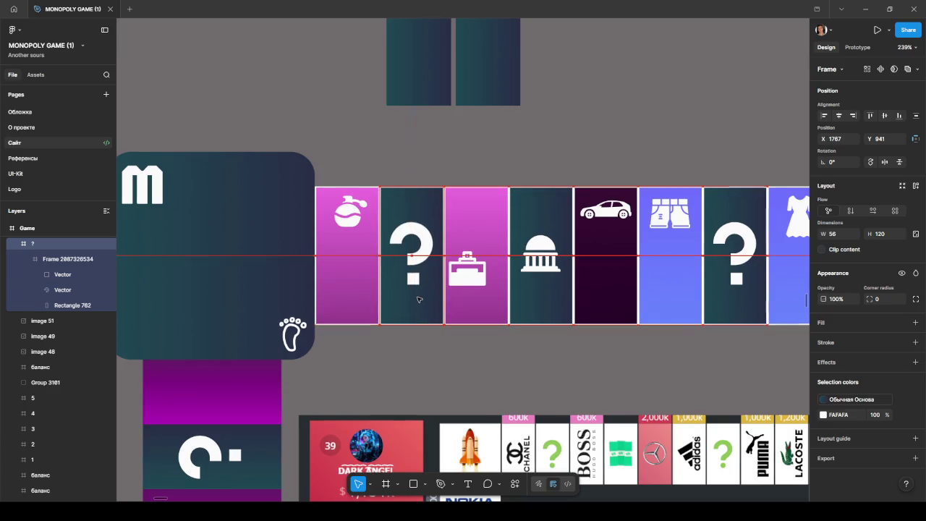
scroll(417, 299, up, 5)
scroll(449, 333, up, 3)
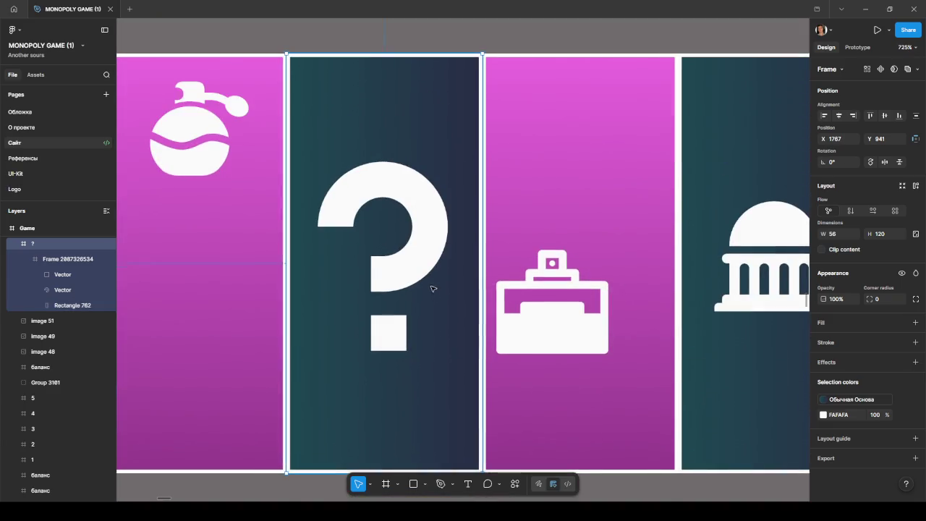
scroll(432, 290, up, 2)
- Raise the briefcase icon to the top of its pink tile
click(504, 69)
scroll(505, 87, down, 5)
scroll(546, 292, down, 4)
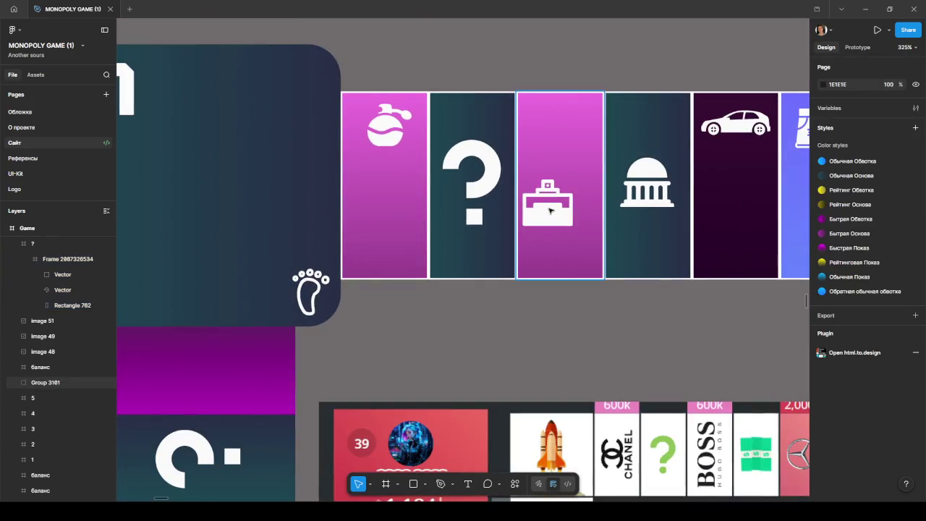
double_click(550, 220)
drag(551, 219, 562, 142)
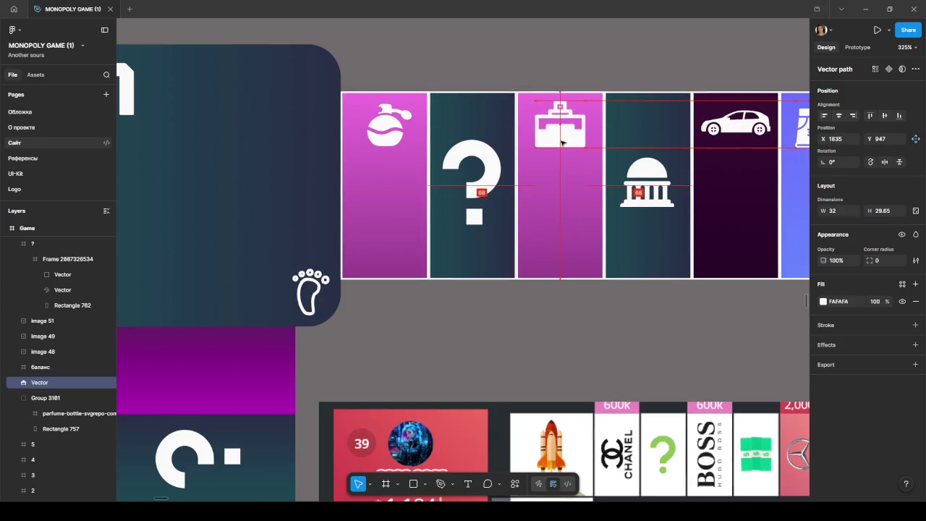
- Delete the leftover parfume-bottle layer
click(544, 199)
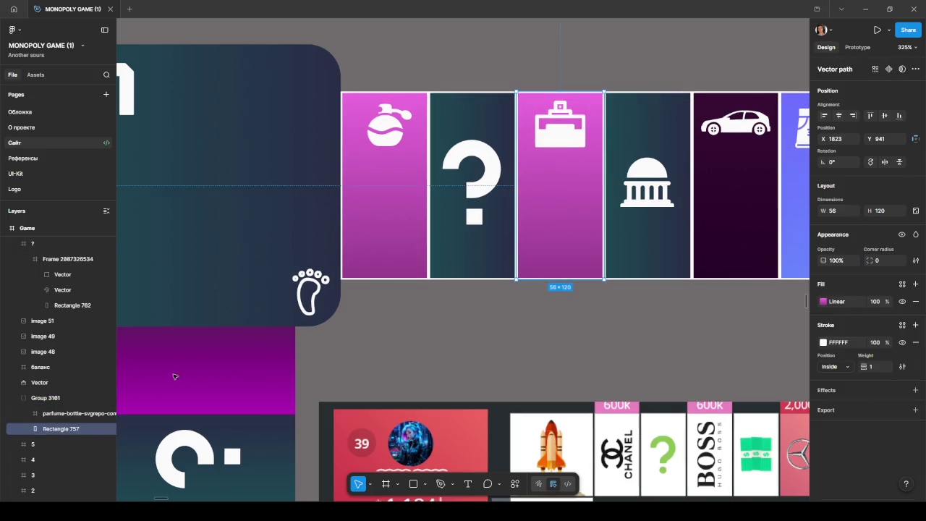
click(73, 413)
key(Delete)
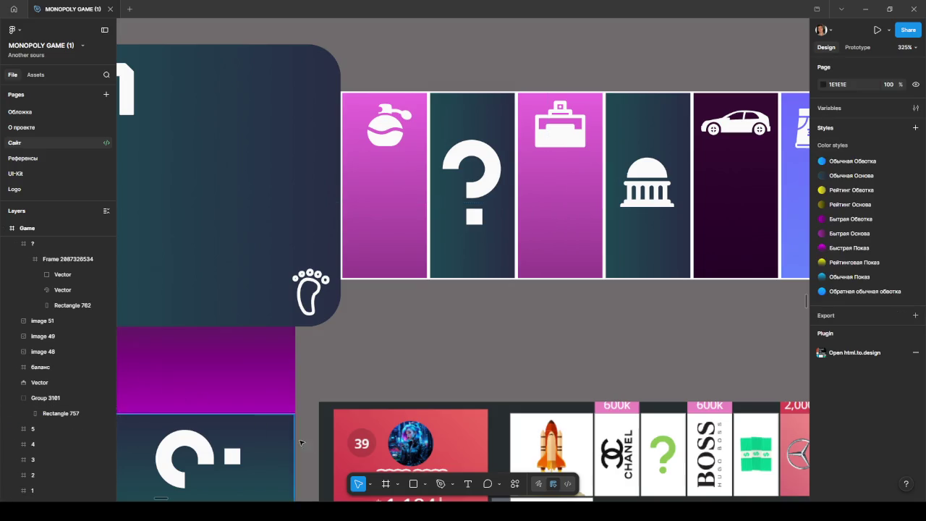
scroll(589, 316, down, 3)
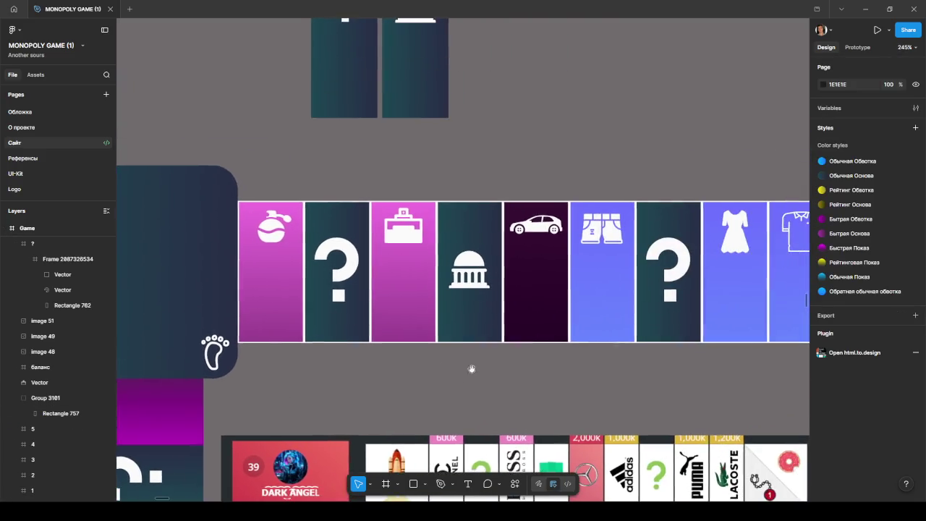
click(473, 267)
double_click(472, 267)
mouse_move(472, 267)
mouse_down()
mouse_move(471, 224)
mouse_move(472, 266)
mouse_up()
click(532, 368)
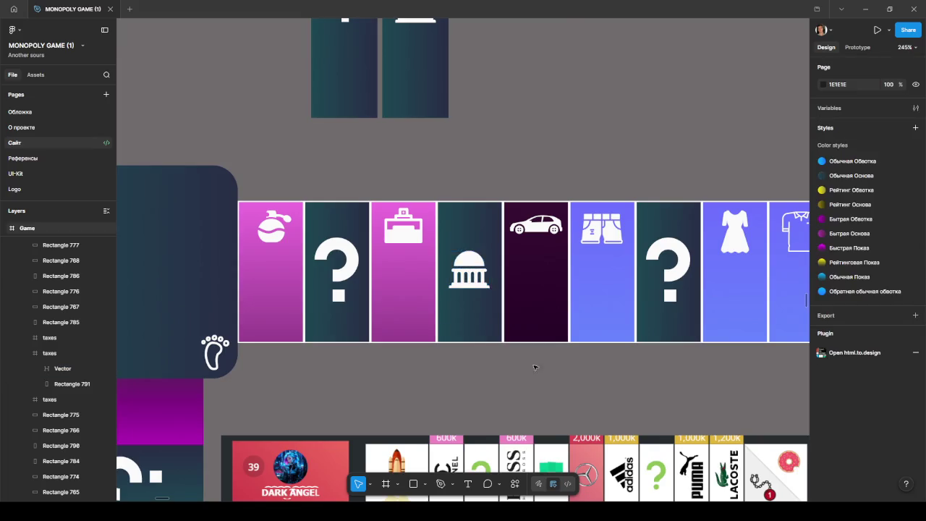
scroll(531, 368, down, 5)
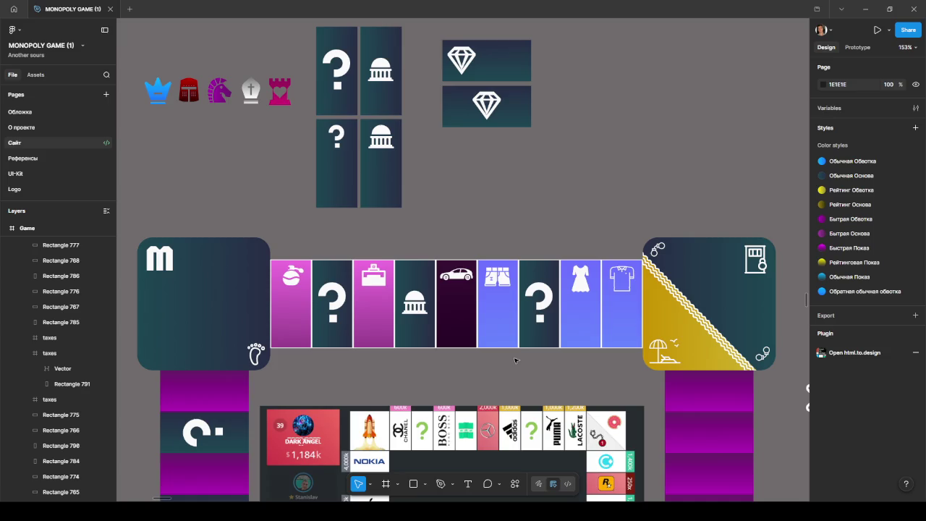
scroll(538, 350, down, 3)
scroll(600, 340, down, 2)
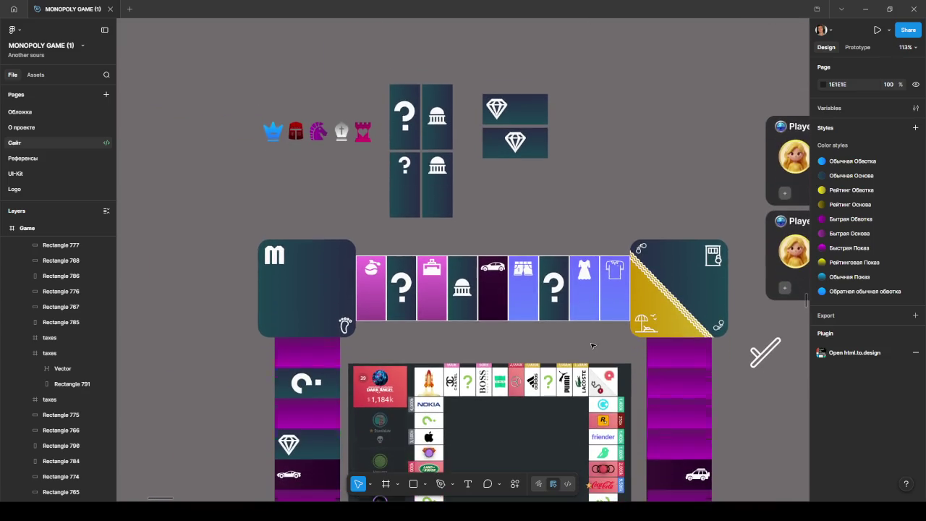
scroll(606, 331, down, 2)
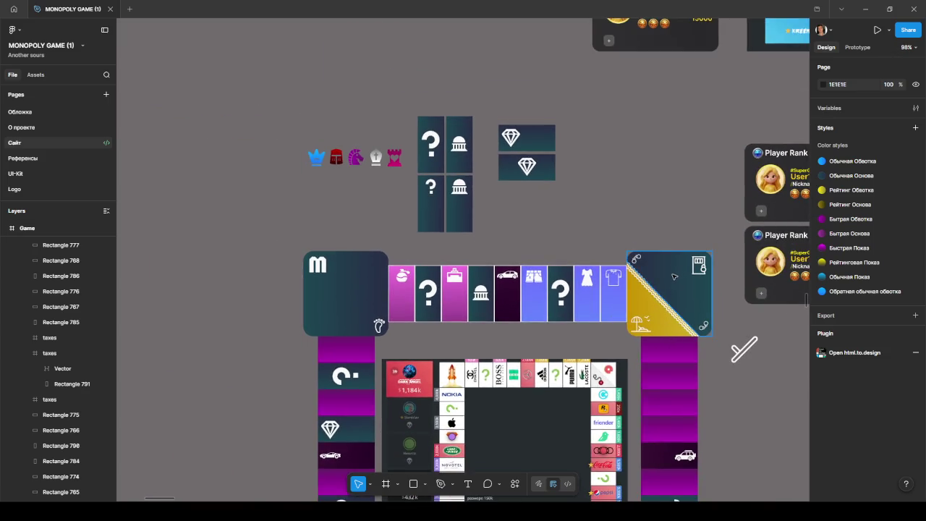
click(347, 296)
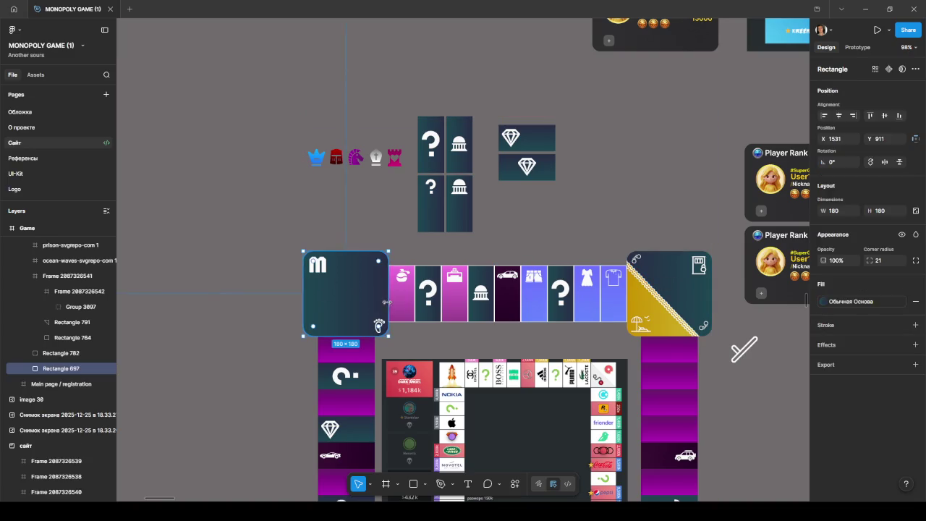
click(452, 345)
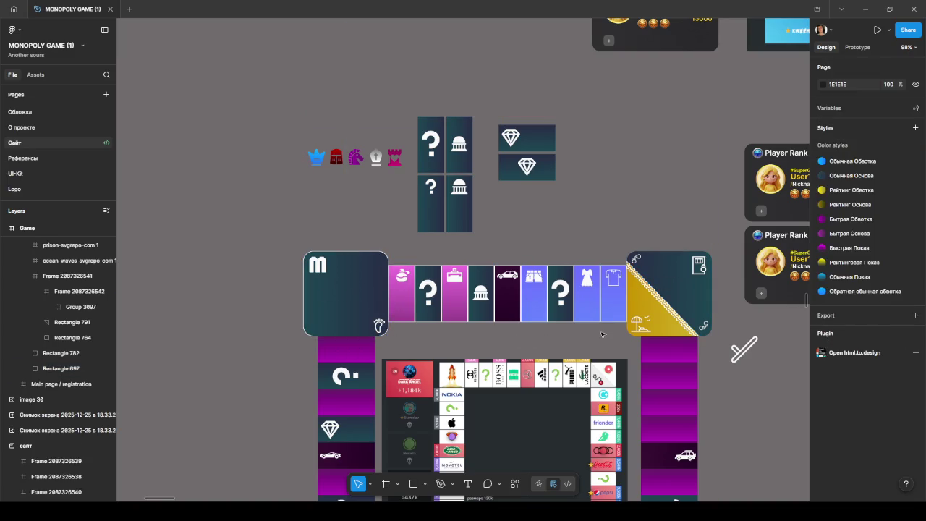
click(676, 287)
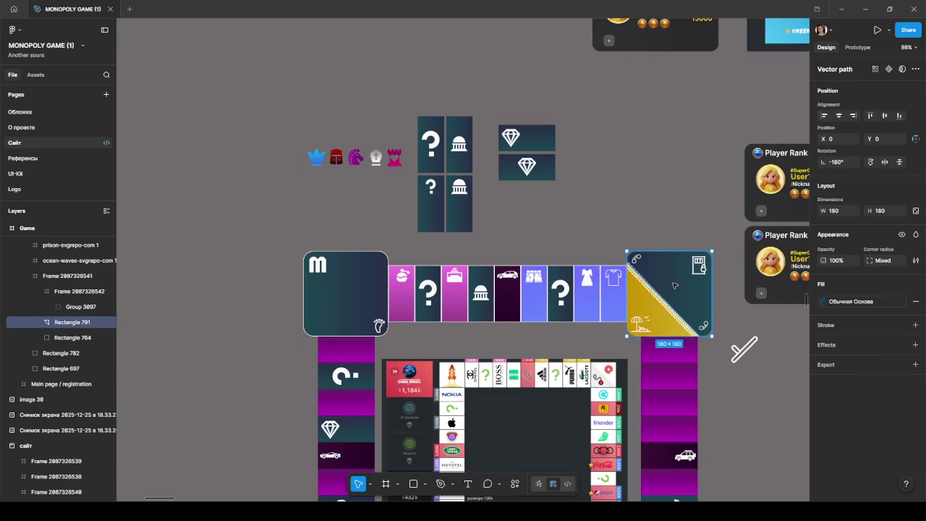
click(722, 355)
scroll(723, 350, up, 3)
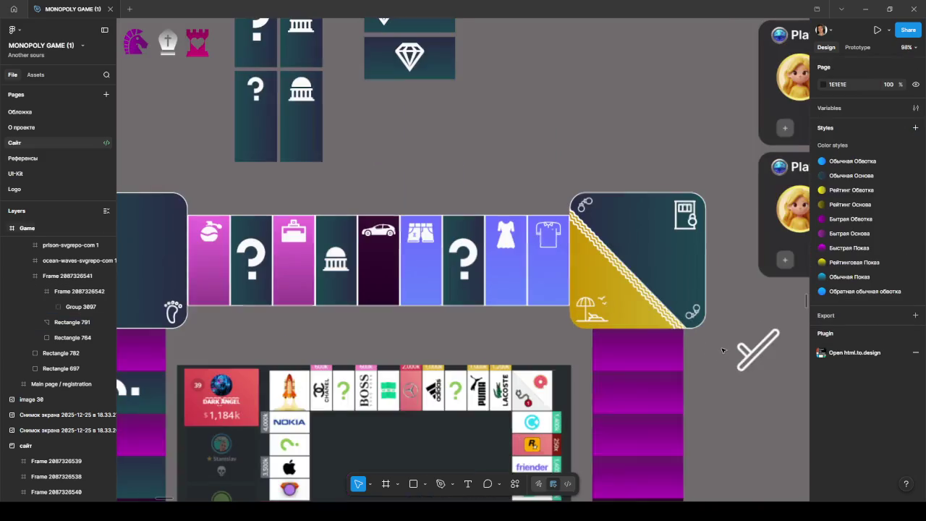
click(627, 324)
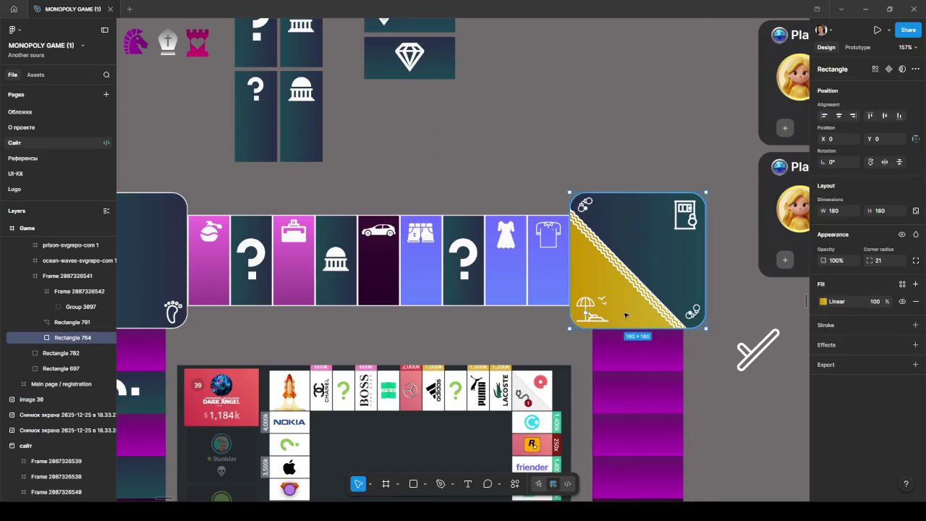
scroll(629, 320, up, 3)
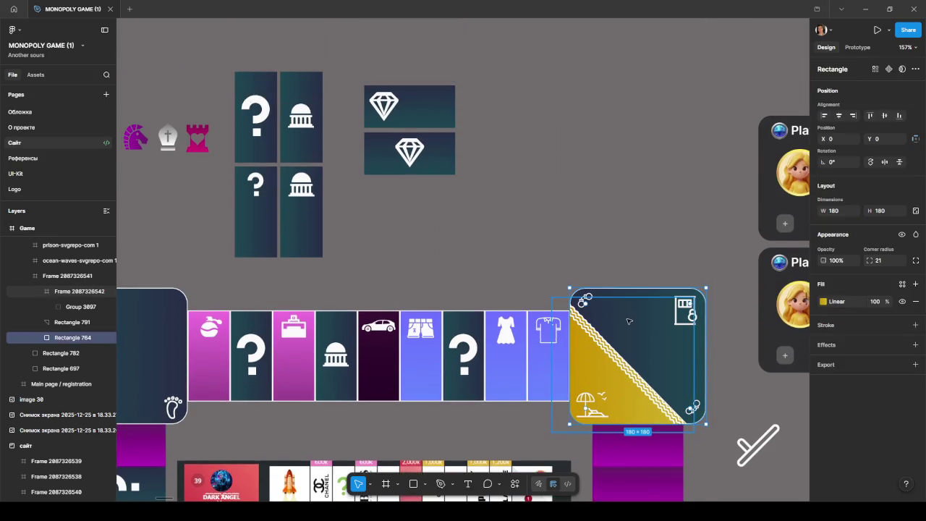
click(731, 405)
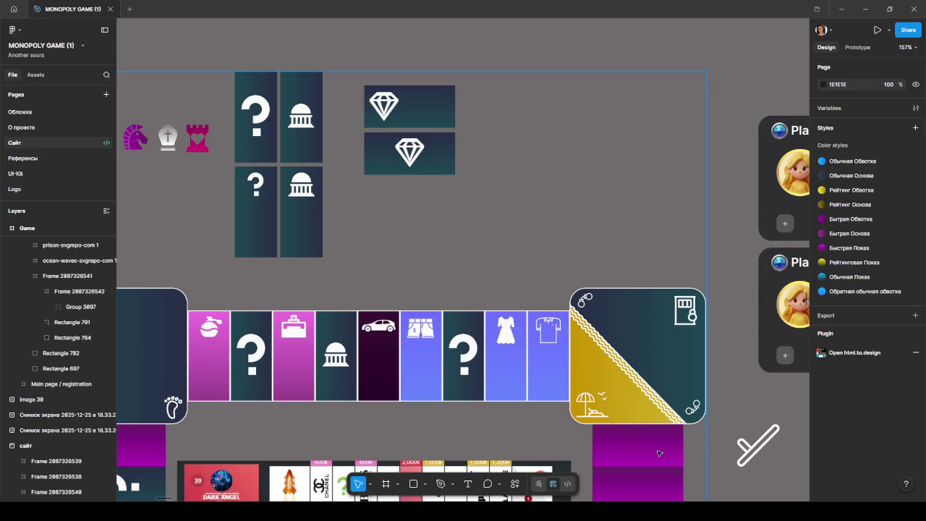
click(649, 449)
scroll(649, 449, down, 3)
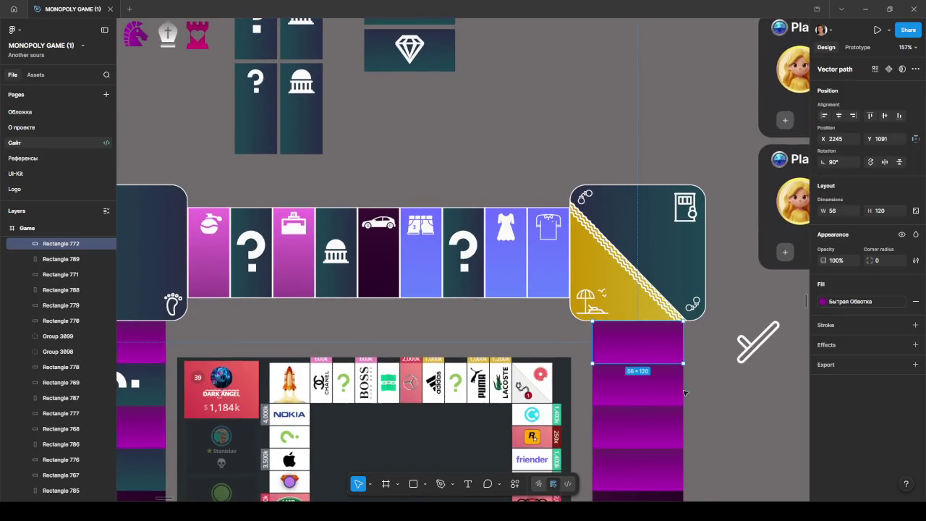
- Step down the right column's purple and car tiles and select the teal ring-icon tile's group
click(648, 431)
scroll(650, 432, down, 1)
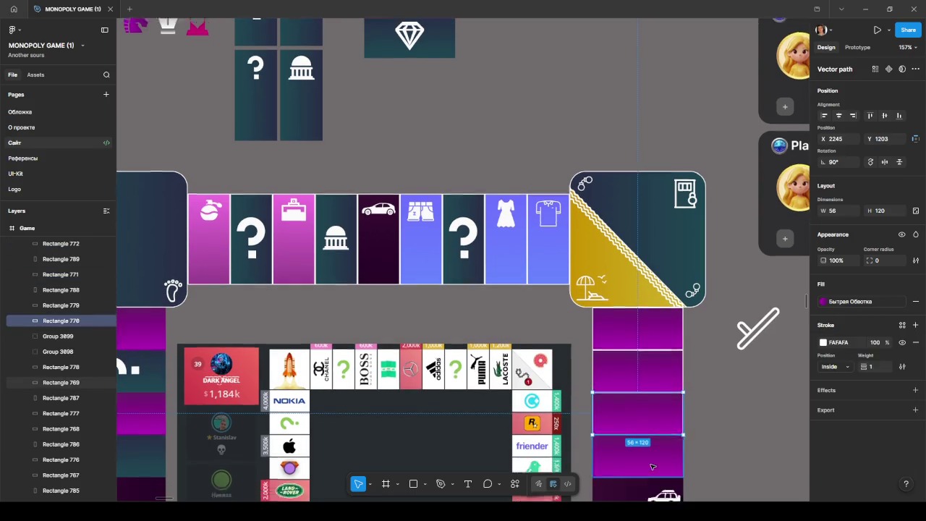
click(651, 433)
scroll(651, 433, down, 1)
click(641, 434)
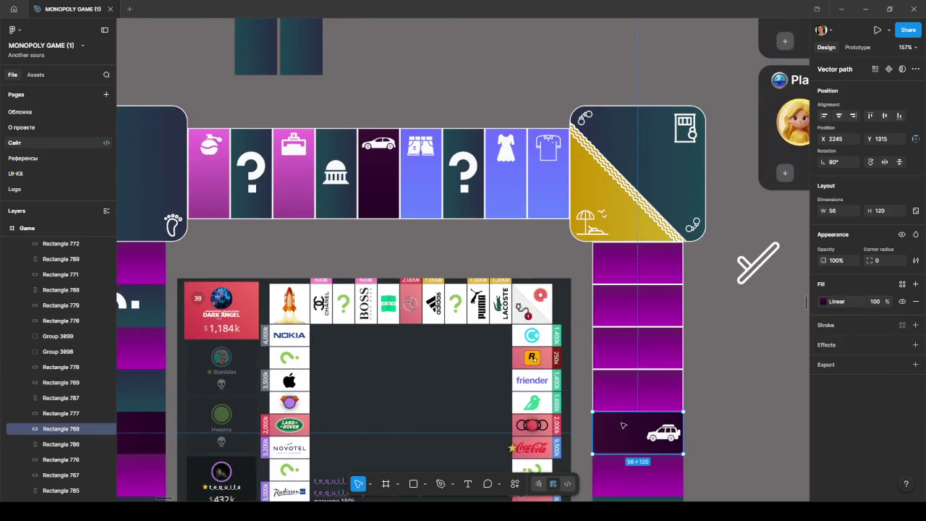
scroll(626, 435, down, 1)
scroll(626, 435, down, 2)
scroll(623, 405, down, 3)
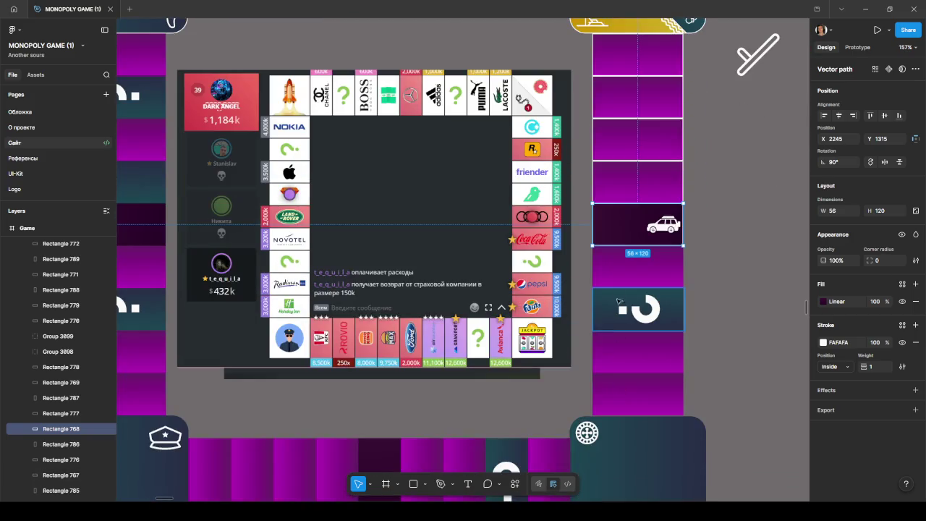
click(611, 275)
key(Escape)
key(Escape)
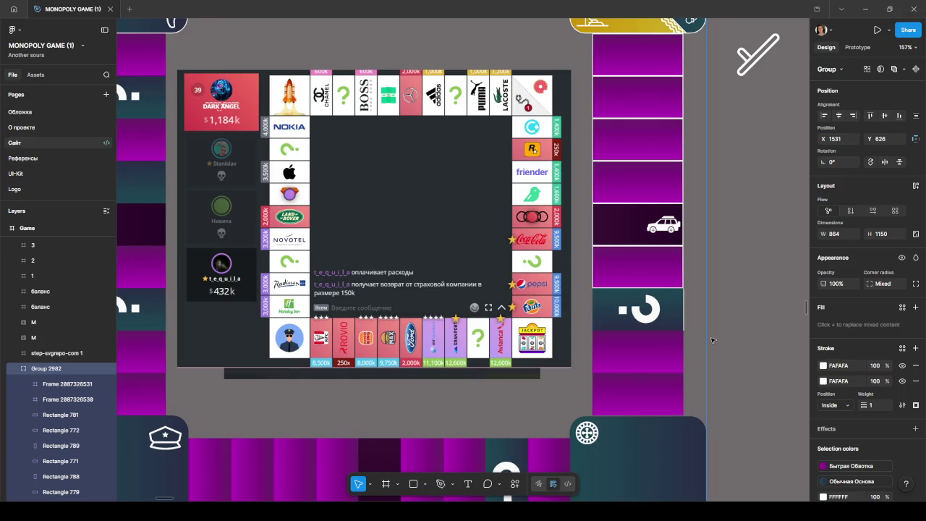
scroll(651, 322, up, 5)
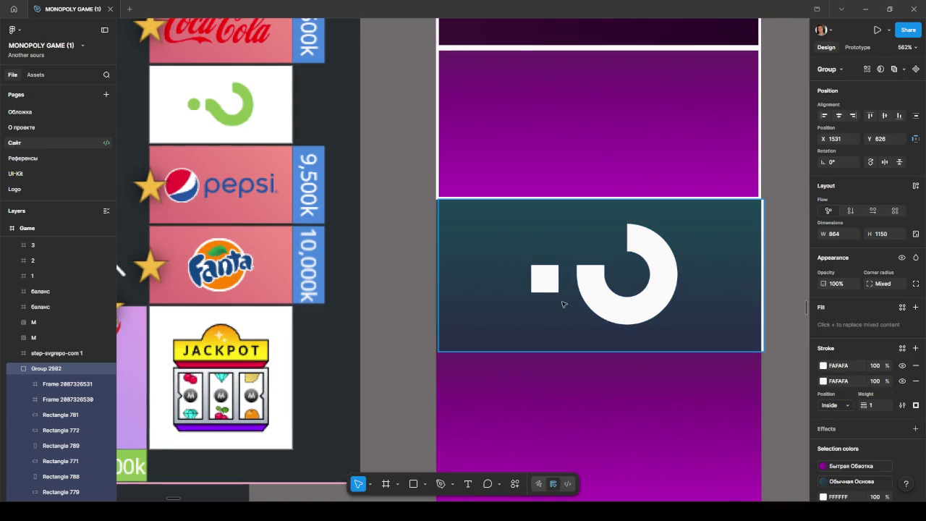
drag(557, 304, 759, 288)
scroll(591, 291, right, 3)
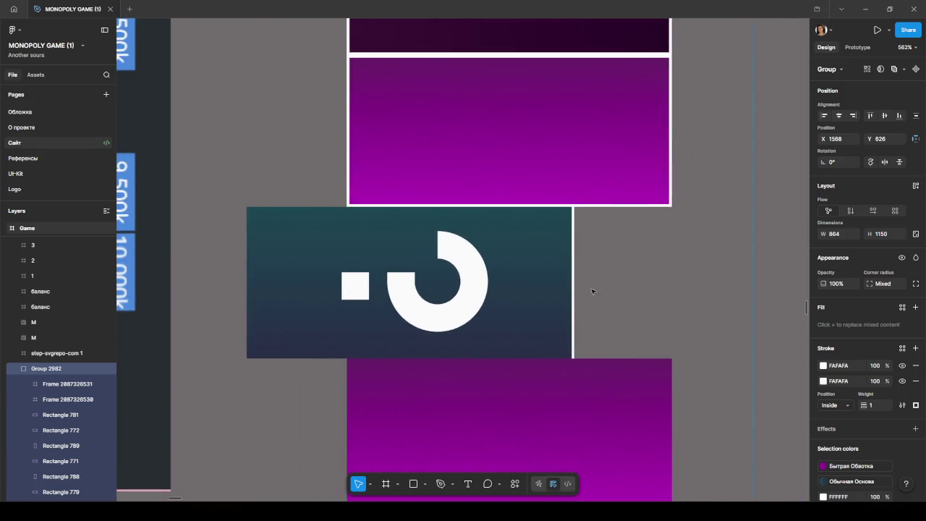
key(ctrl+z)
ctrl+click(335, 315)
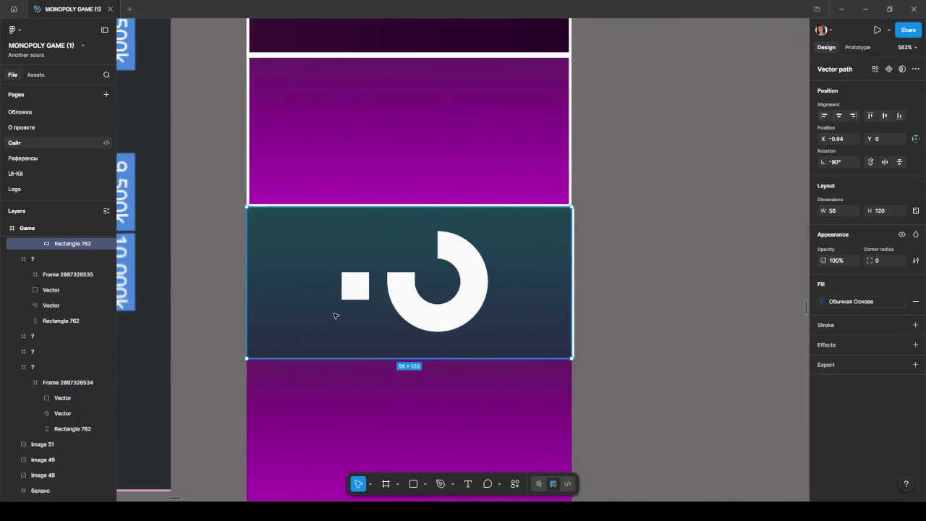
scroll(56, 309, up, 3)
click(56, 308)
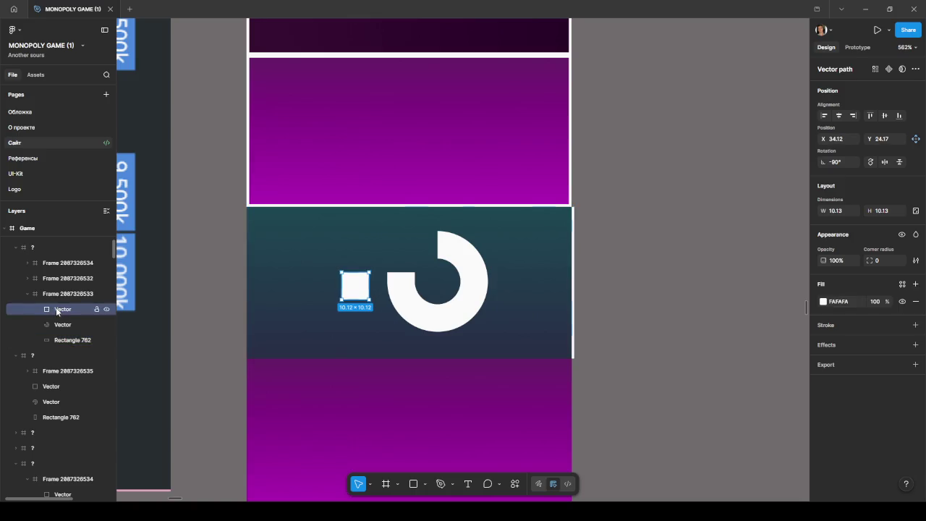
click(60, 295)
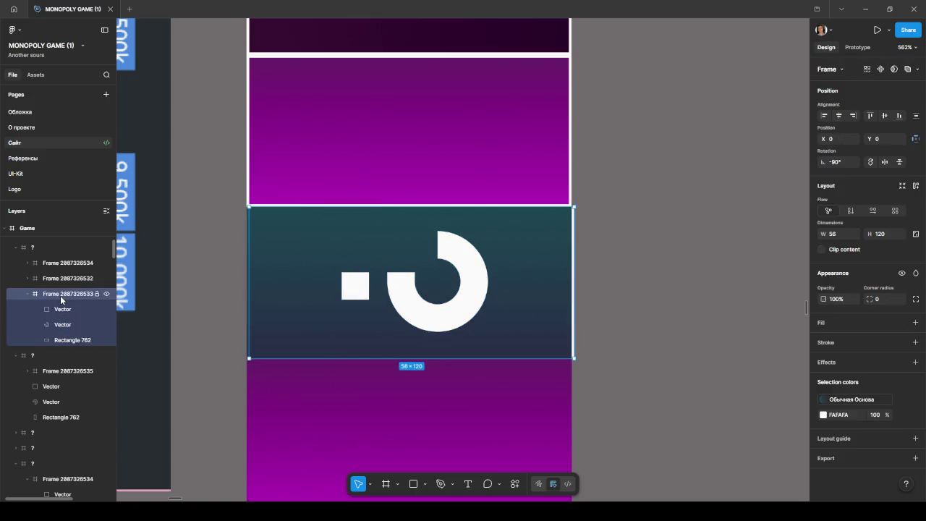
click(59, 279)
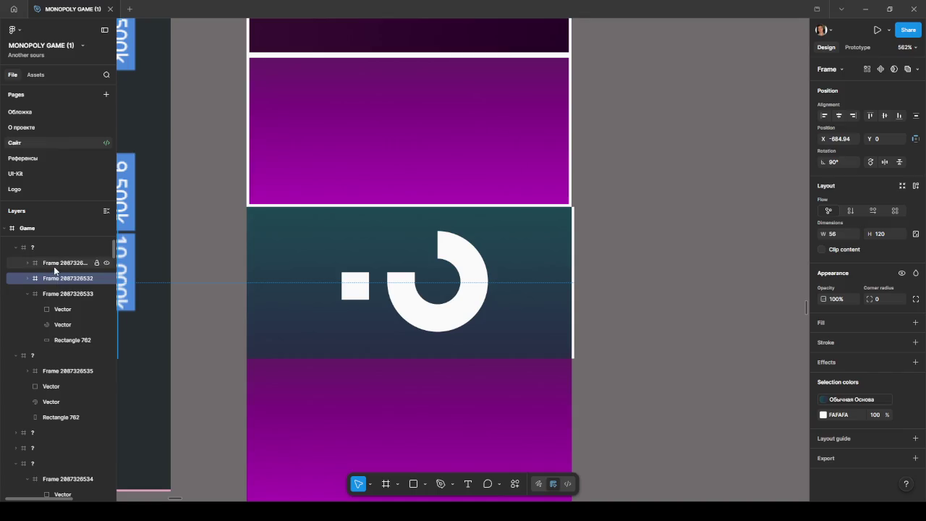
click(55, 268)
click(106, 264)
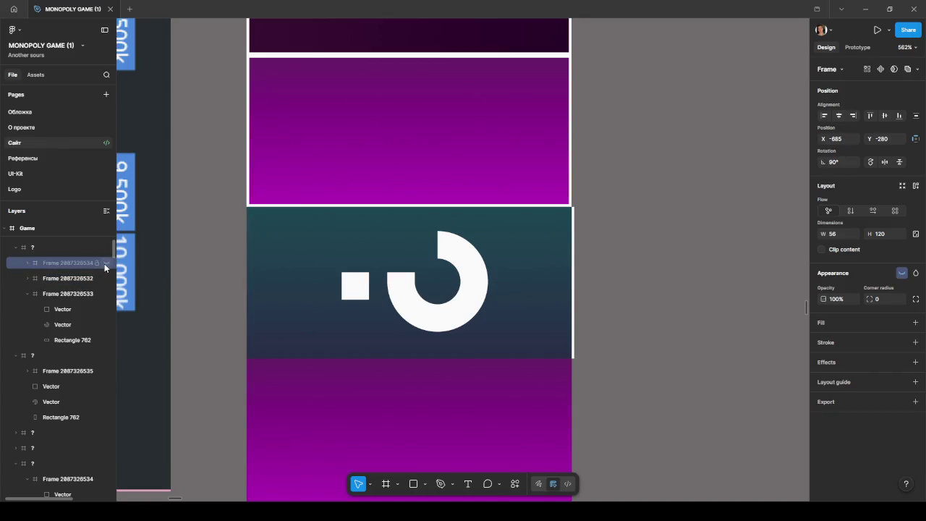
click(106, 279)
mouse_move(63, 308)
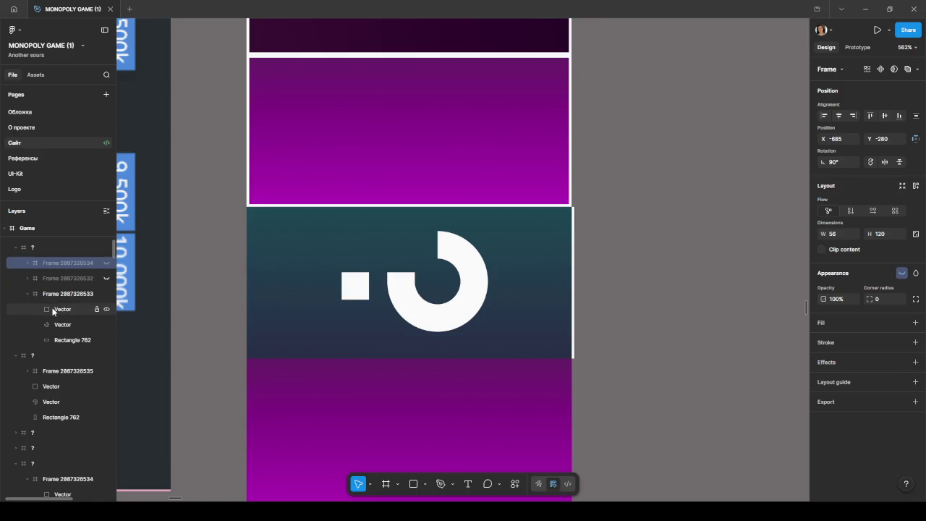
- Give Rectangle 762, the teal background, a 1-weight FAFAFA inside stroke
click(56, 292)
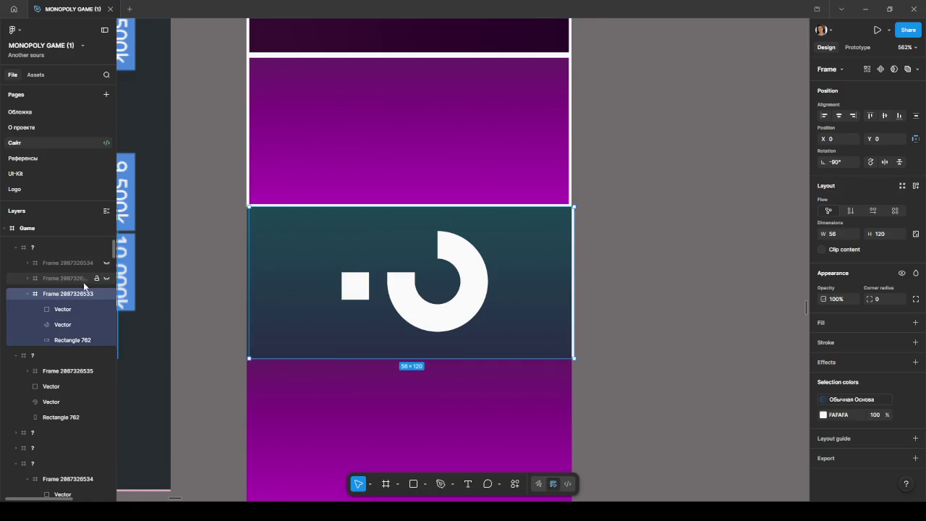
click(72, 340)
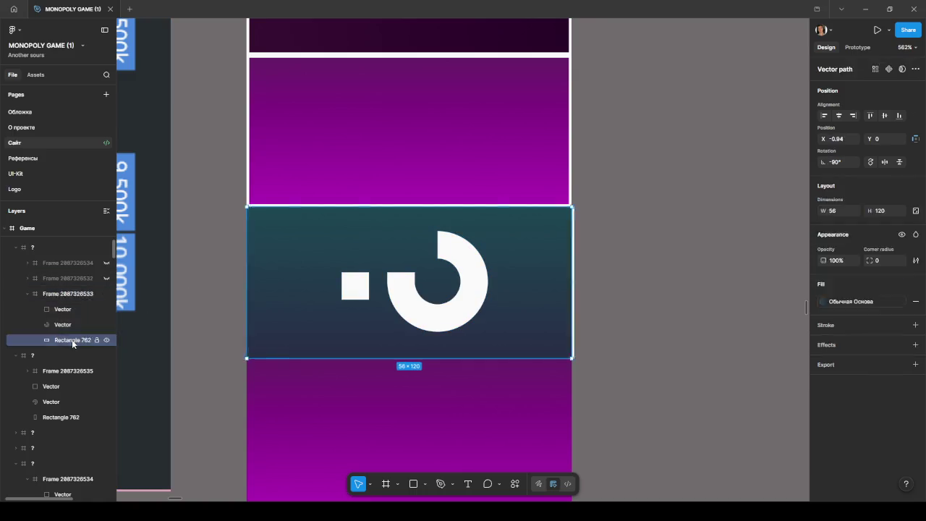
key(ctrl+alt+v)
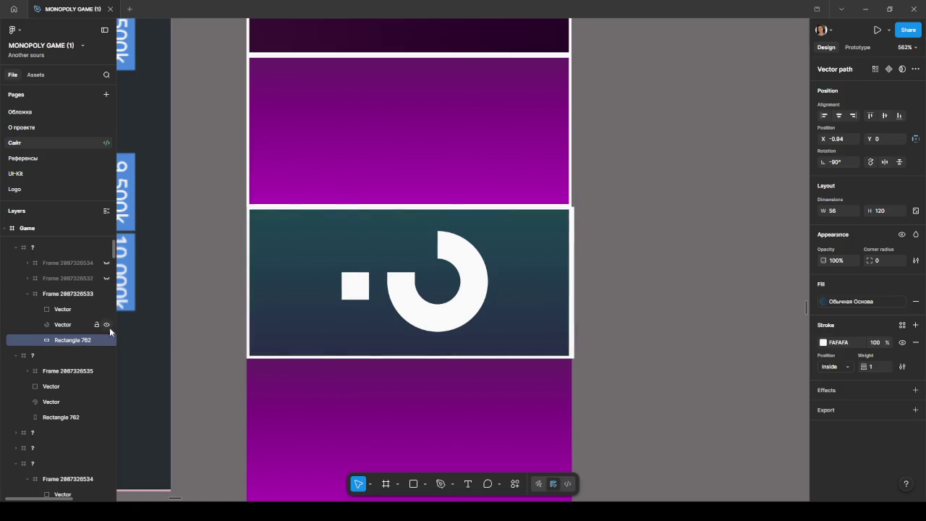
click(52, 249)
click(915, 359)
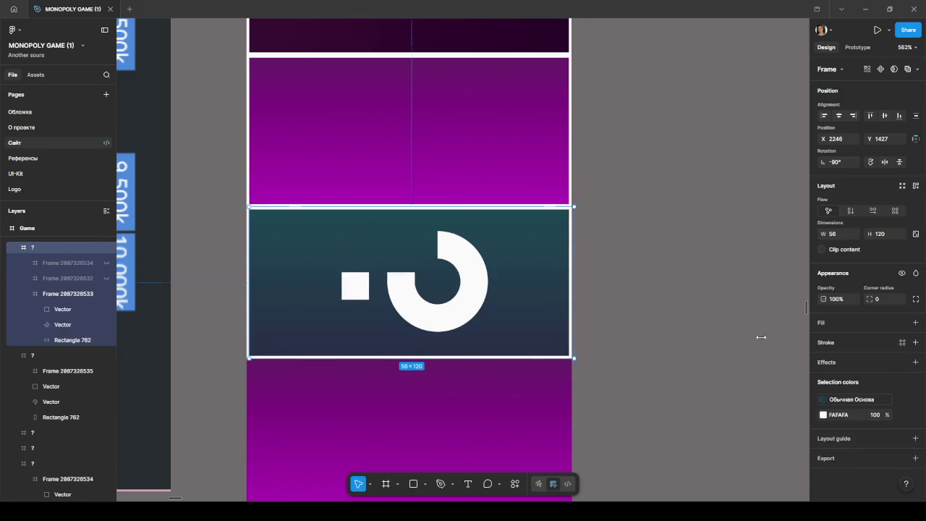
click(641, 317)
- Add white FAFAFA inside strokes to two right-column purple tiles and the tile beside the corner card
ctrl+scroll(634, 326, down, 5)
scroll(579, 325, down, 2)
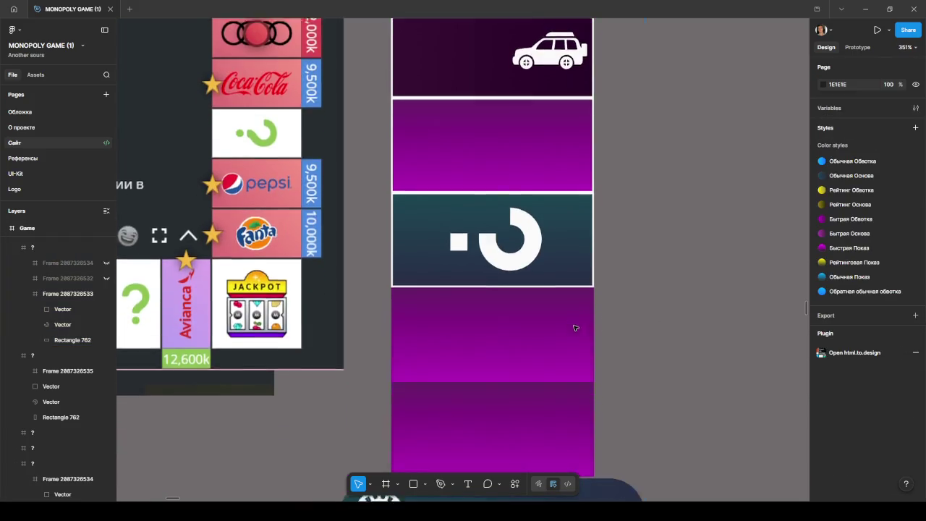
scroll(521, 270, down, 2)
click(510, 246)
key(ctrl+alt+v)
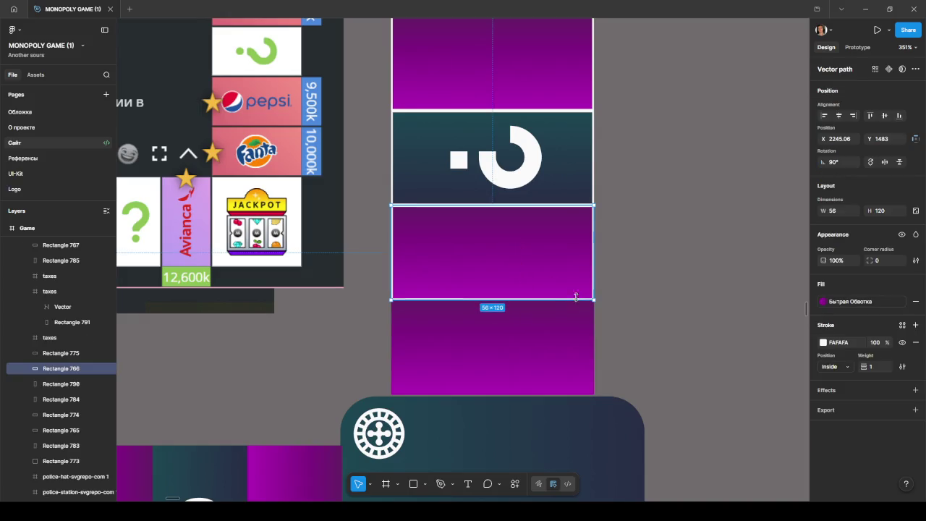
click(547, 345)
key(ctrl+alt+v)
scroll(550, 347, down, 2)
click(562, 347)
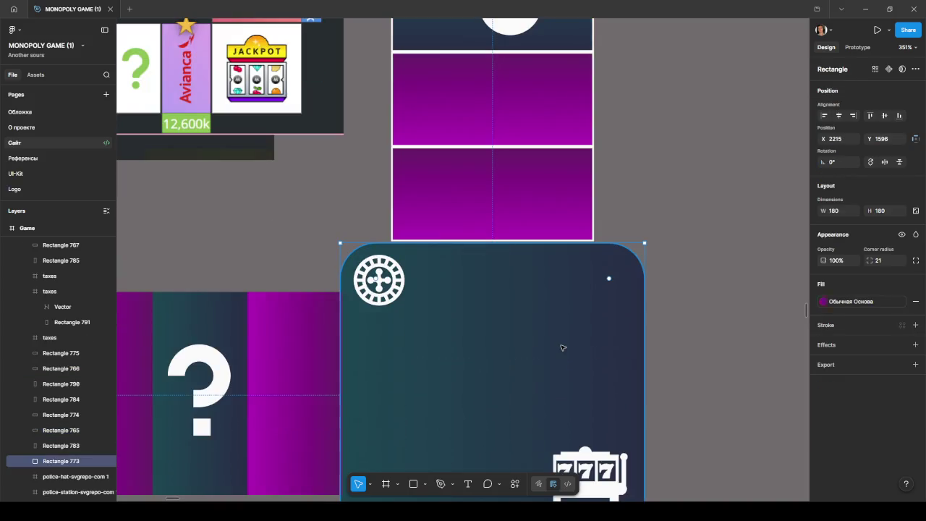
click(293, 369)
key(ctrl+alt+v)
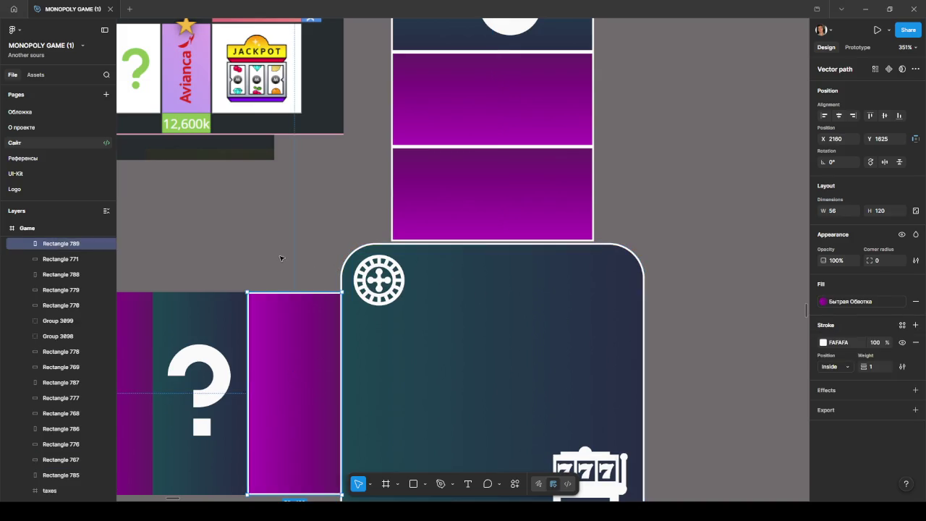
click(283, 256)
- Select the bottom-row question-mark, purple and limousine tiles in turn
scroll(304, 240, left, 2)
scroll(506, 268, left, 8)
click(646, 287)
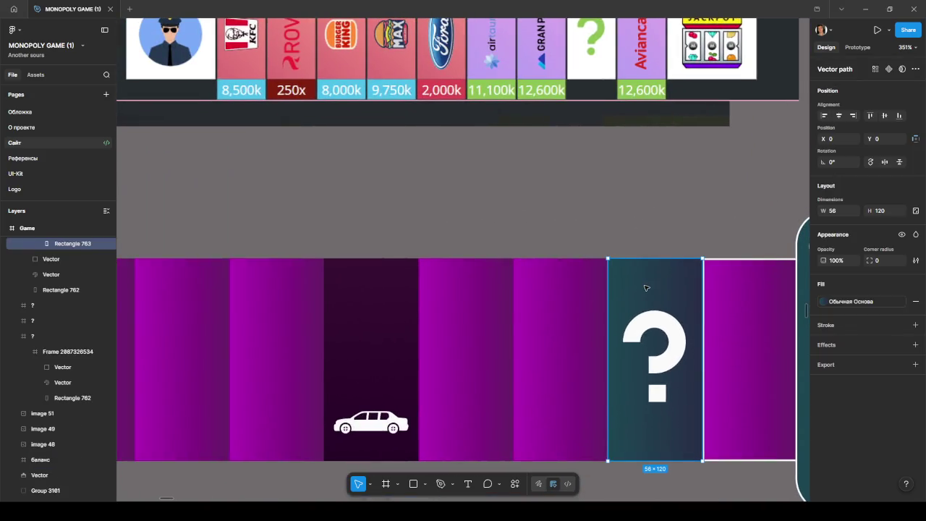
scroll(65, 279, up, 1)
scroll(58, 300, up, 2)
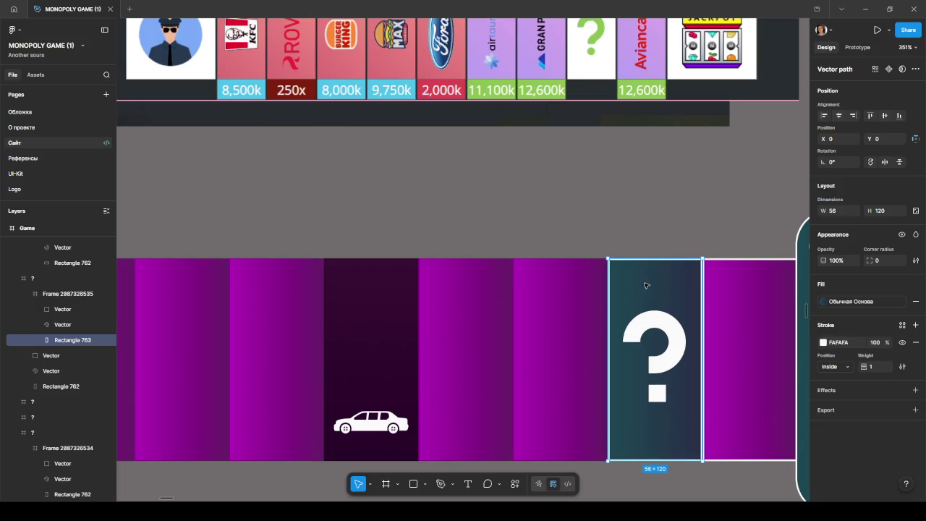
click(607, 227)
click(547, 288)
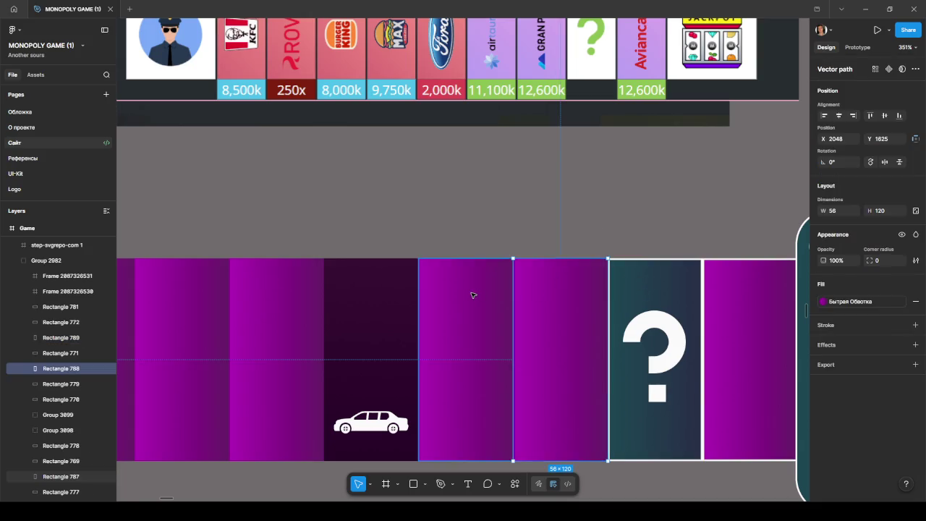
click(459, 304)
click(368, 305)
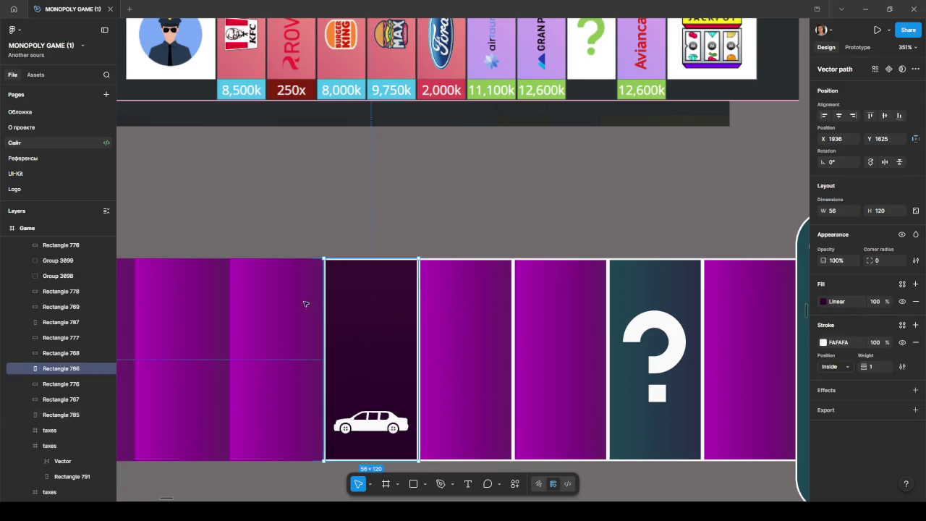
click(234, 304)
- Continue selecting bottom-row tiles leftward up to the police corner card
scroll(550, 197, left, 3)
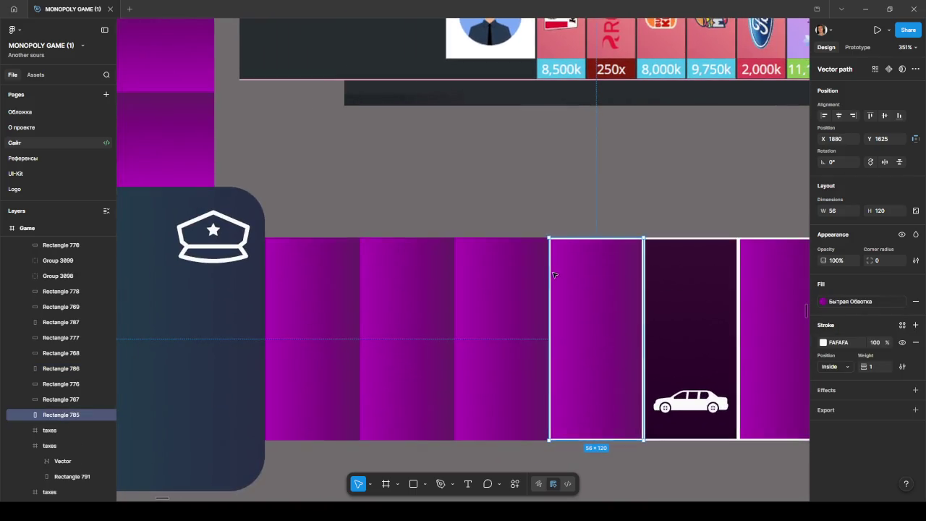
click(485, 296)
click(403, 292)
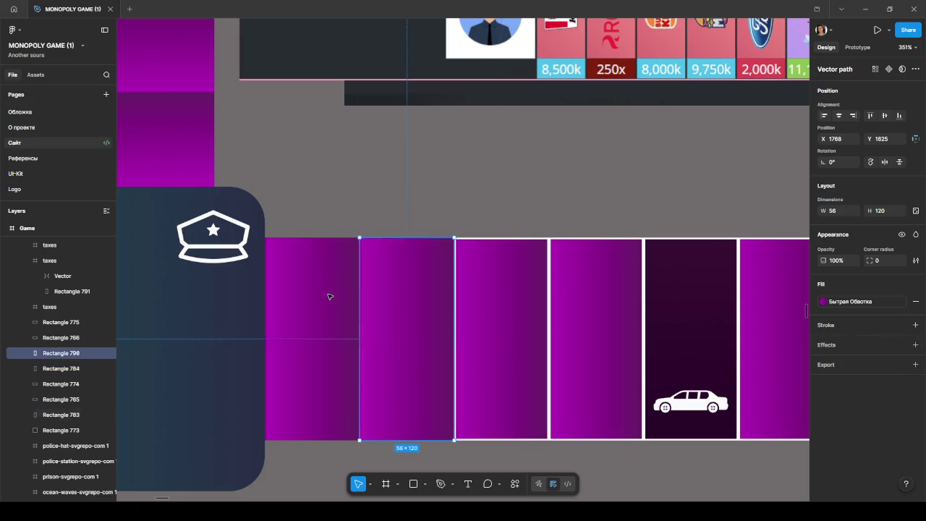
click(311, 289)
scroll(362, 205, left, 2)
scroll(289, 299, left, 4)
scroll(289, 299, up, 2)
click(289, 298)
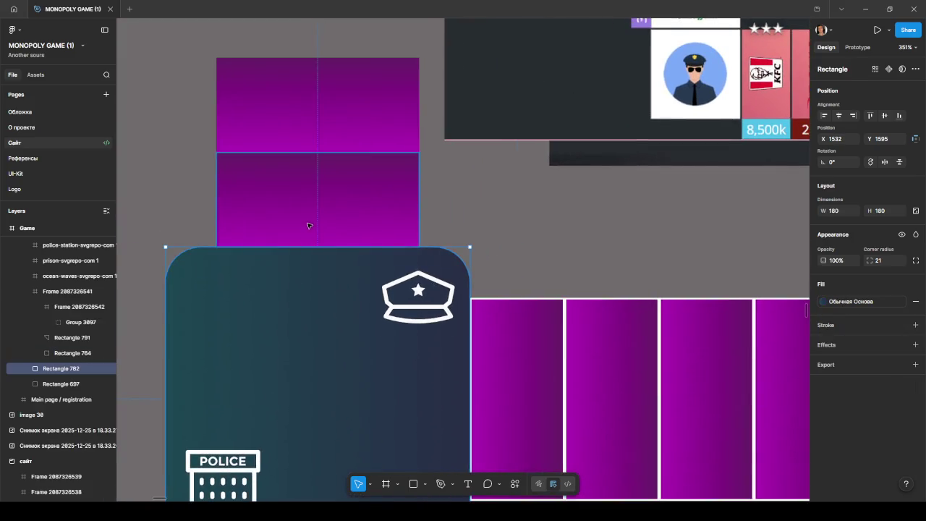
- Select the purple tile above the police corner and the right-column ring-icon tile
click(317, 209)
scroll(489, 189, down, 1)
scroll(489, 189, down, 3)
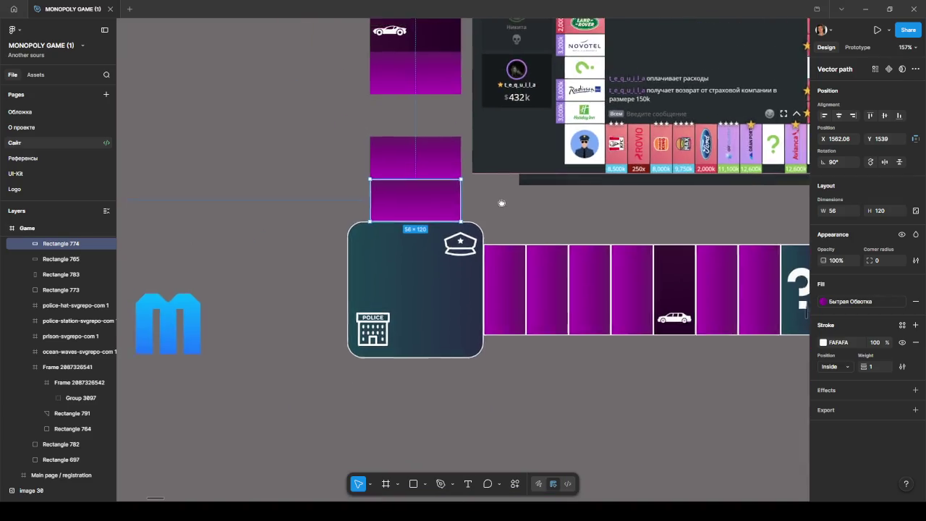
scroll(515, 320, up, 3)
scroll(512, 321, up, 2)
scroll(474, 304, down, 2)
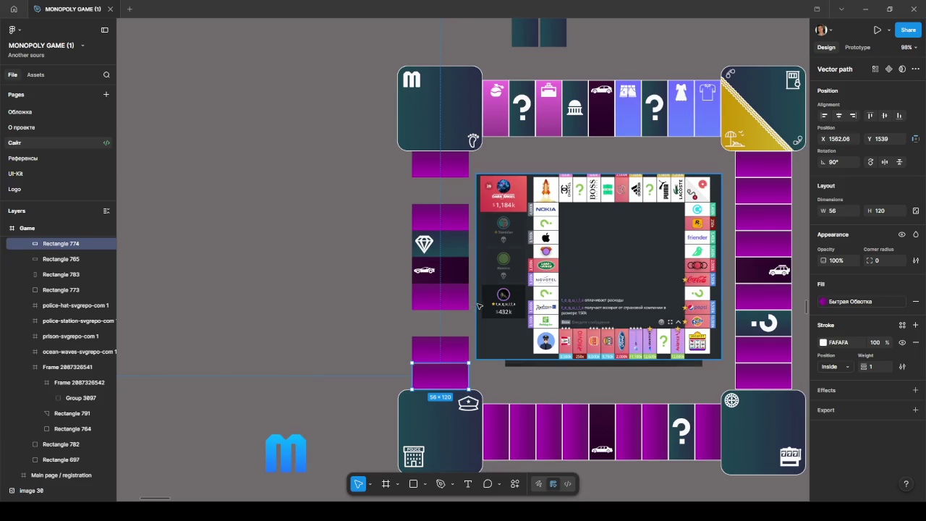
click(742, 335)
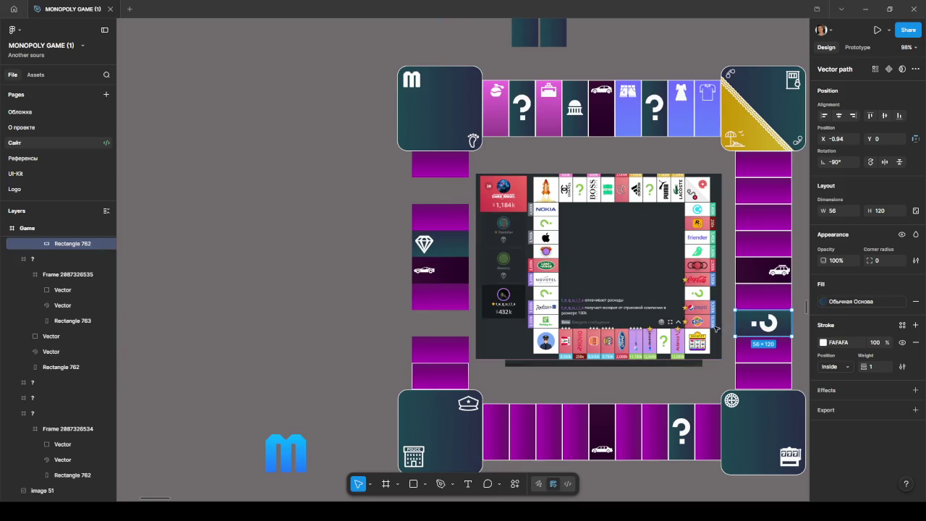
click(51, 278)
scroll(46, 316, up, 3)
drag(50, 265, 46, 338)
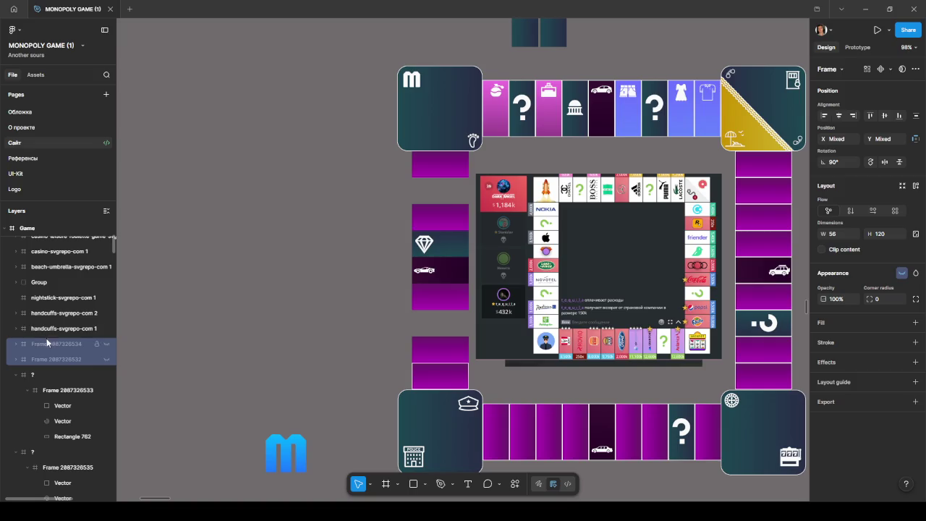
click(107, 345)
click(106, 358)
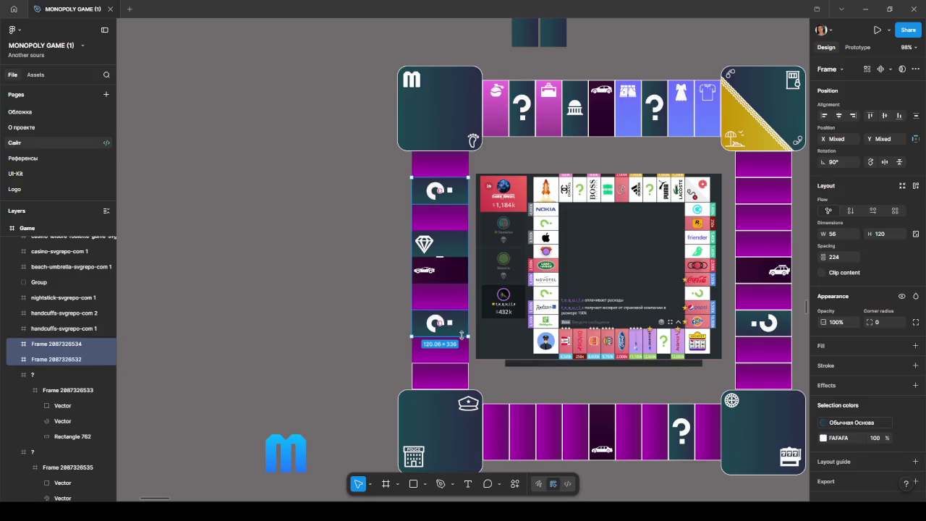
double_click(423, 324)
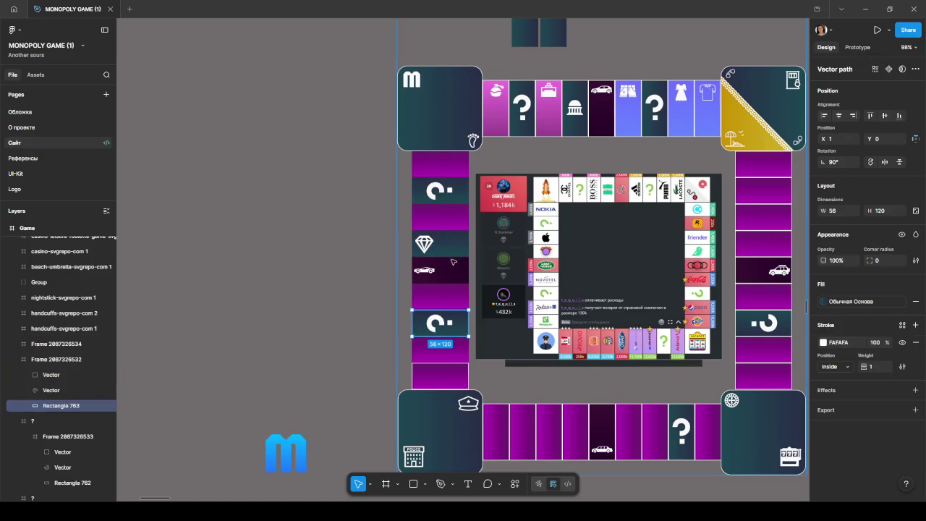
scroll(370, 325, up, 5)
click(389, 321)
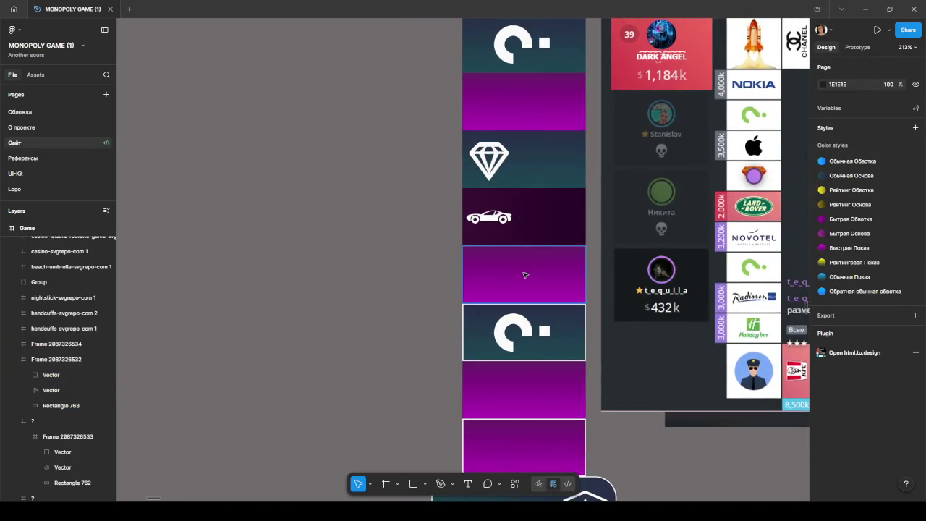
click(525, 279)
click(525, 380)
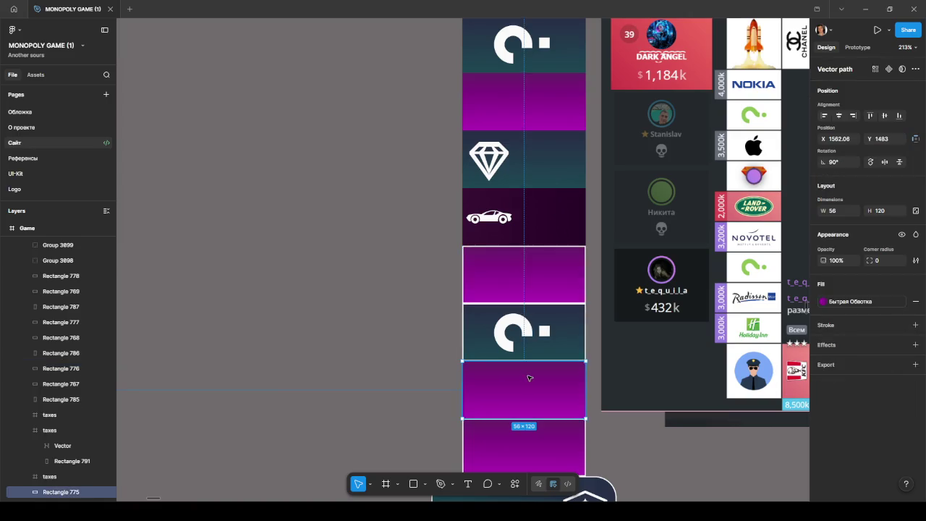
click(556, 229)
scroll(550, 275, up, 1)
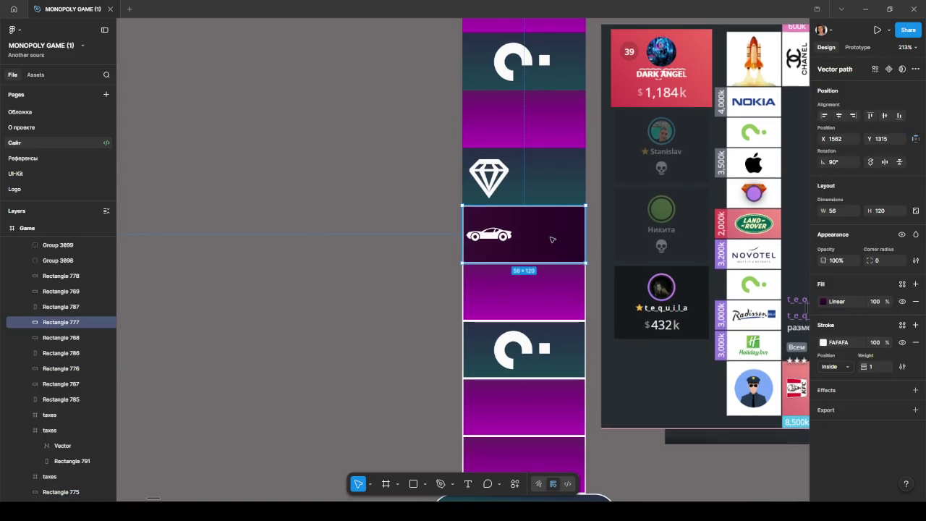
click(550, 189)
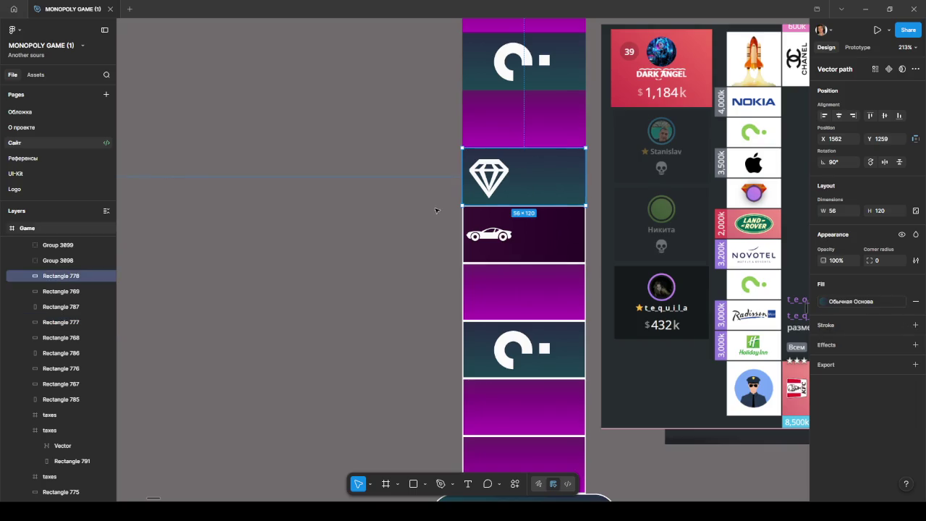
click(555, 114)
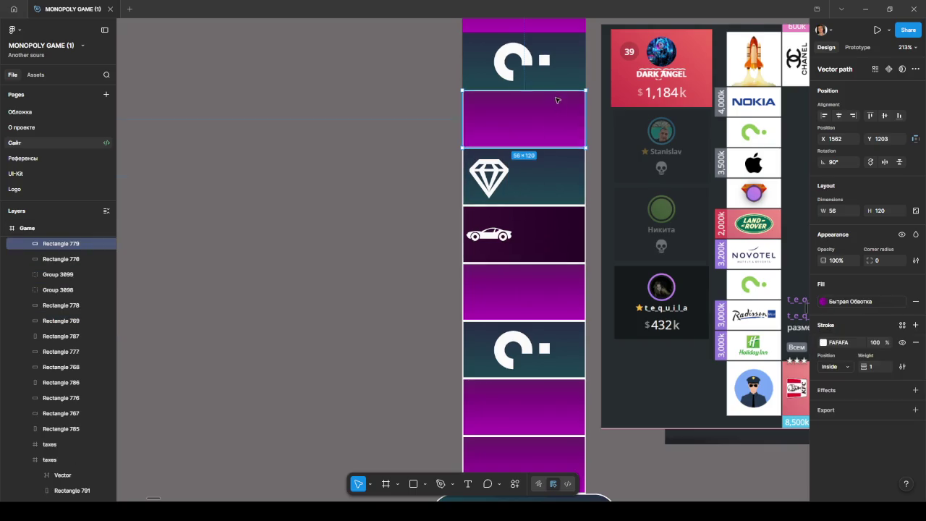
scroll(557, 116, up, 2)
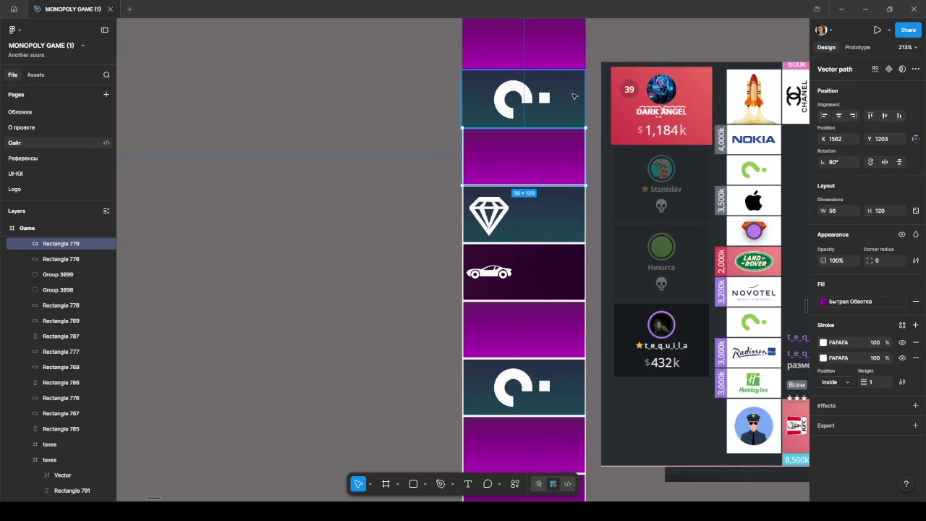
click(573, 96)
scroll(575, 94, up, 1)
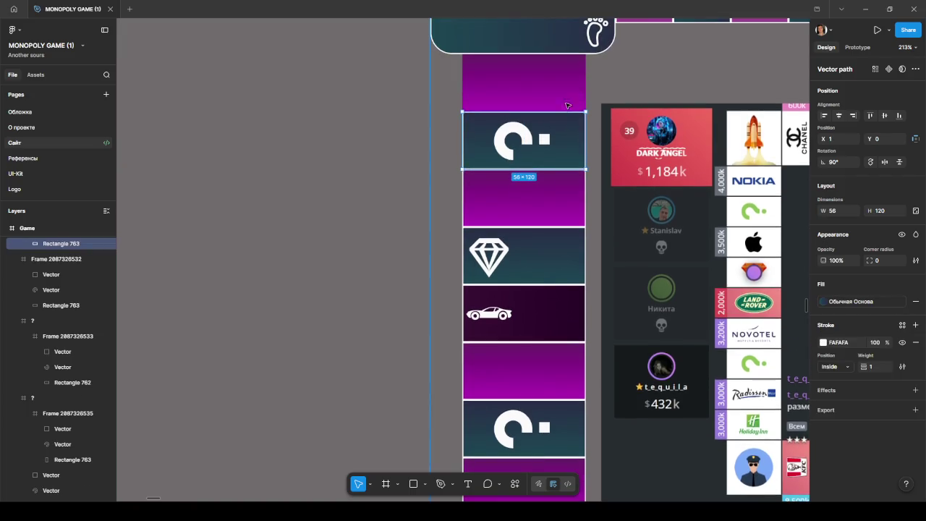
click(567, 92)
click(374, 124)
key(shift+1)
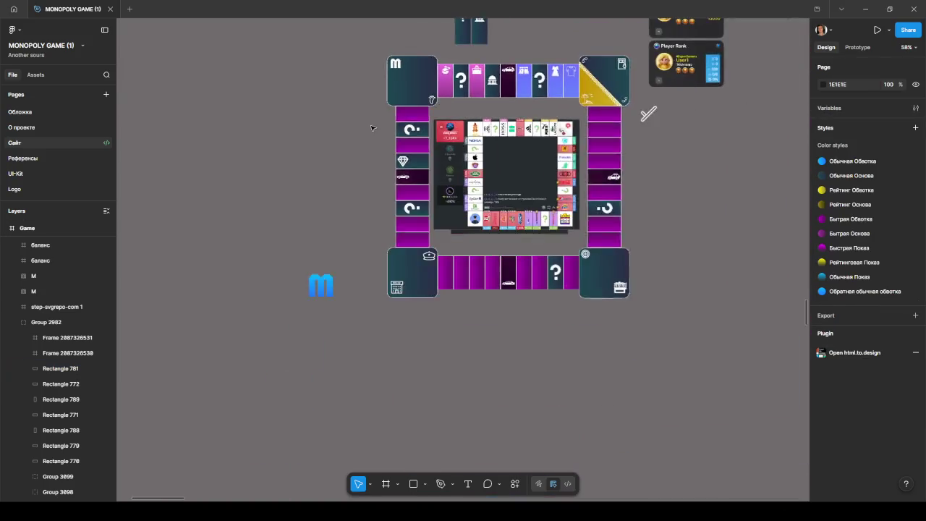
- Zoom in to review the board, then paste the monitor, gear and people icons beside it
scroll(598, 121, up, 3)
scroll(650, 185, left, 2)
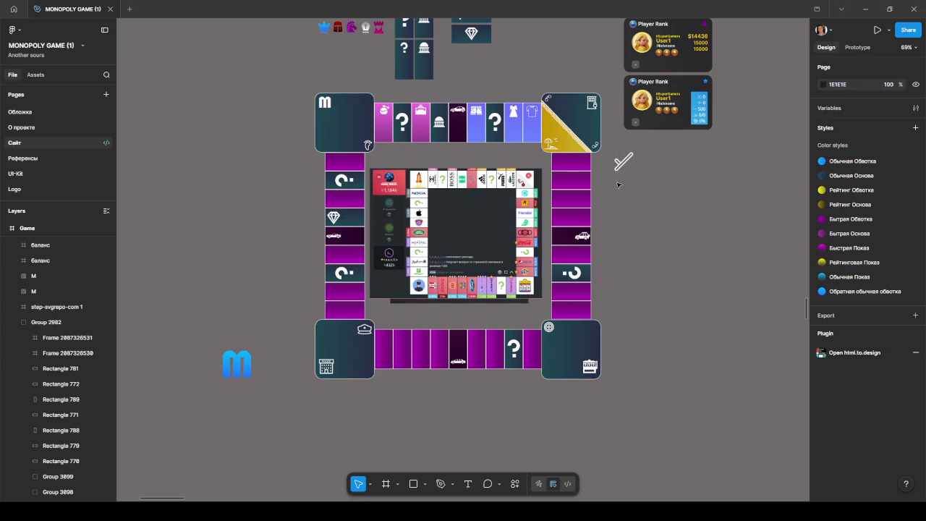
scroll(617, 185, up, 1)
scroll(633, 203, up, 1)
scroll(702, 222, up, 1)
scroll(713, 217, up, 1)
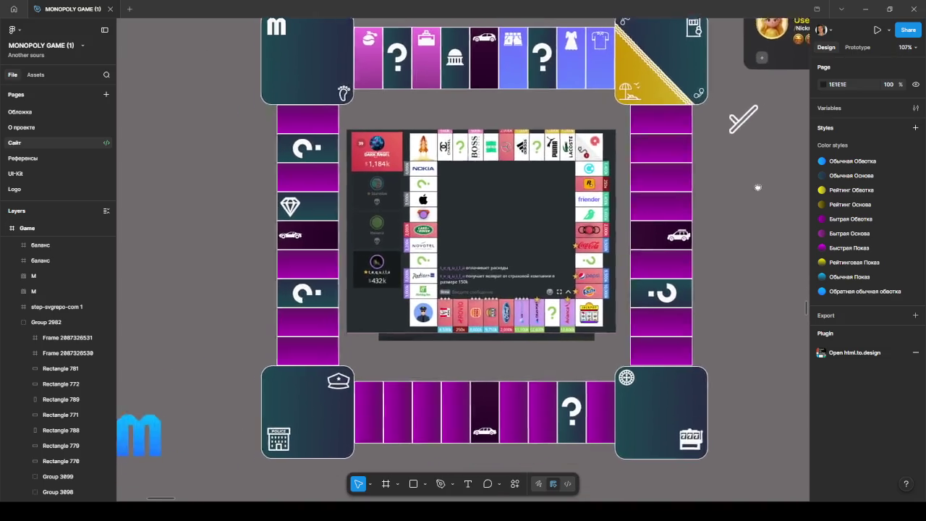
drag(756, 189, 781, 216)
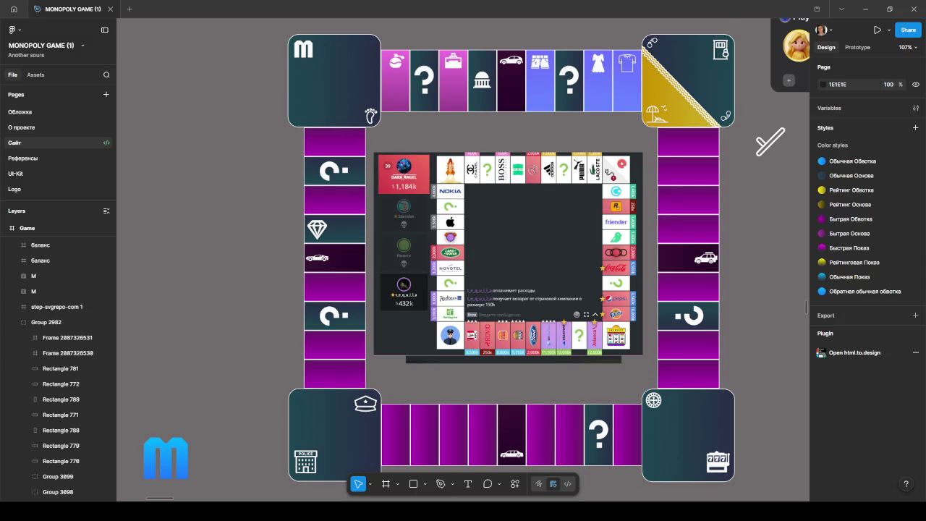
key(ctrl+v)
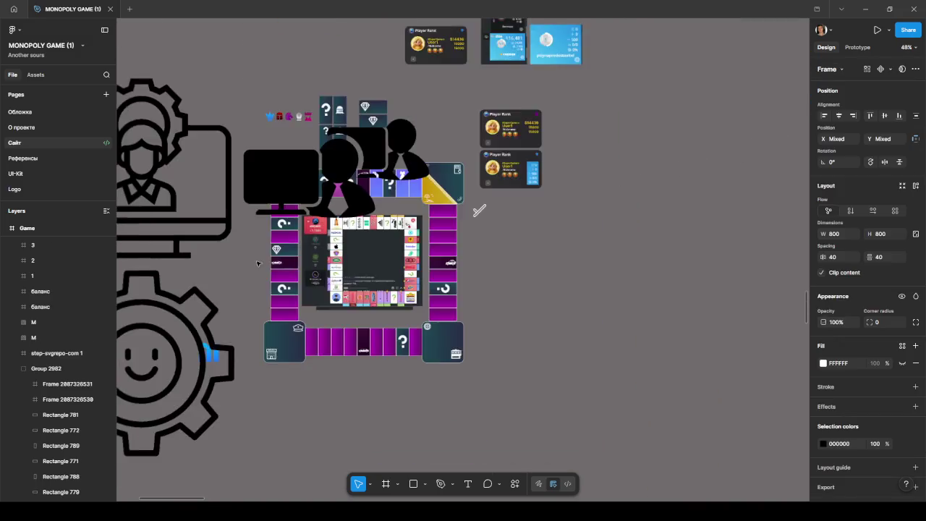
- Scale the pasted support icons down to 93×93 and move them beside the right column
scroll(243, 271, down, 5)
drag(285, 214, 533, 247)
mouse_move(603, 205)
mouse_down()
mouse_move(414, 395)
mouse_move(398, 254)
mouse_up()
scroll(391, 250, up, 5)
scroll(415, 267, up, 2)
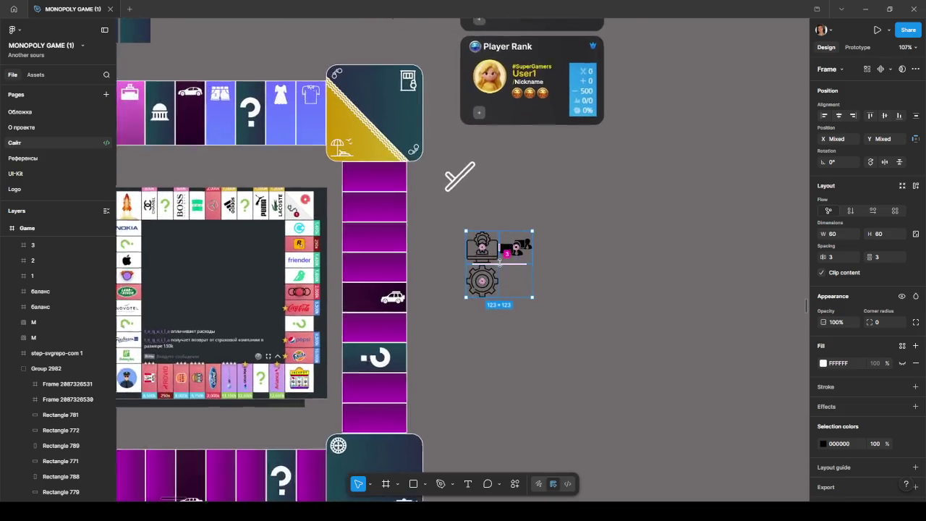
scroll(414, 267, up, 2)
drag(543, 221, 522, 242)
scroll(410, 224, left, 3)
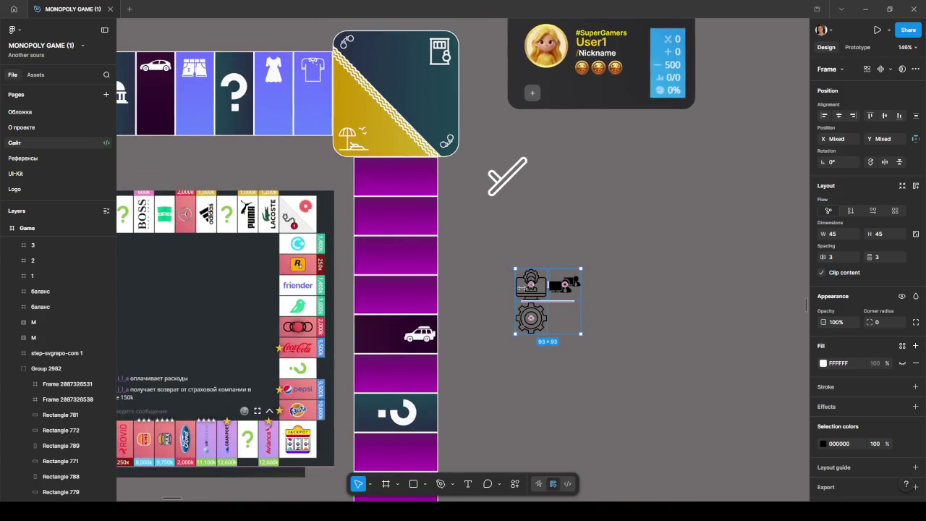
drag(550, 290, 492, 254)
drag(569, 261, 624, 272)
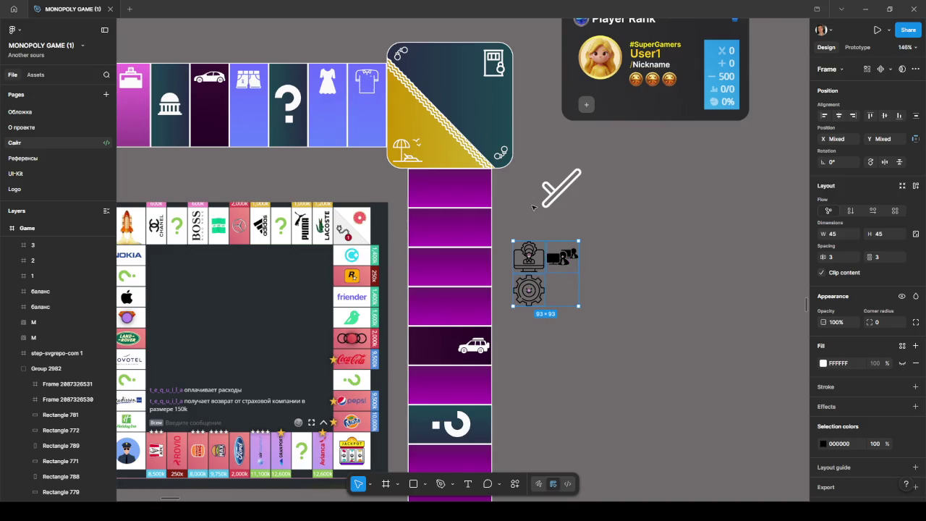
- Place the monitor icon in the top purple tile of the right column
click(535, 267)
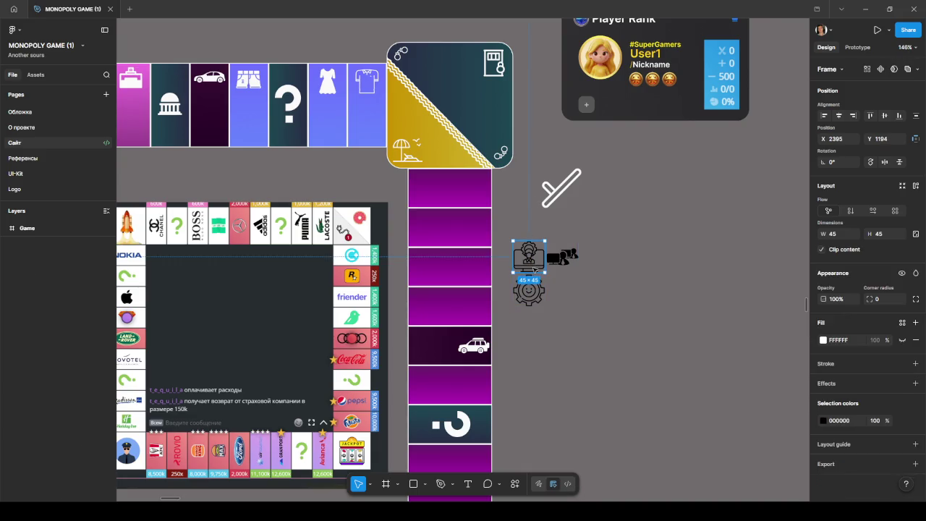
drag(534, 267, 479, 194)
scroll(479, 195, up, 5)
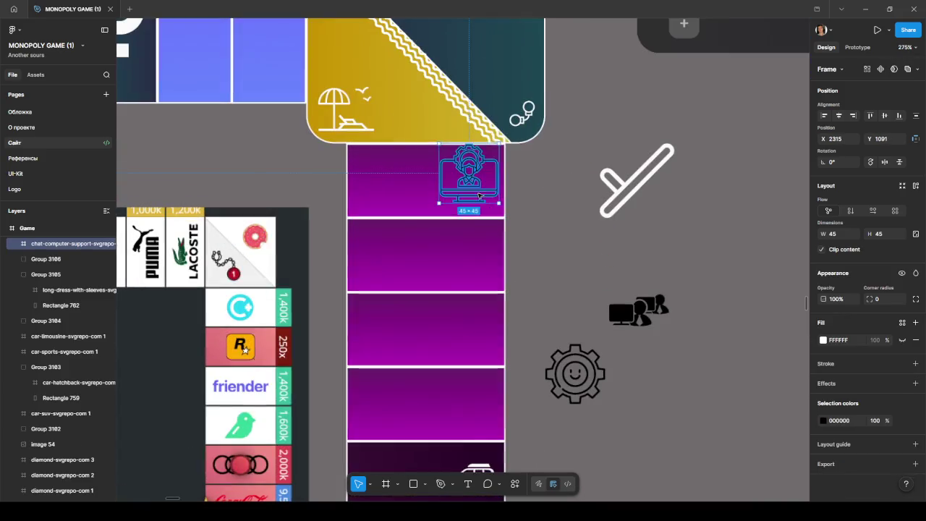
- Undo the monitor resize and recolour all three support icons to #FAFAFA via eyedropper
drag(499, 144, 482, 160)
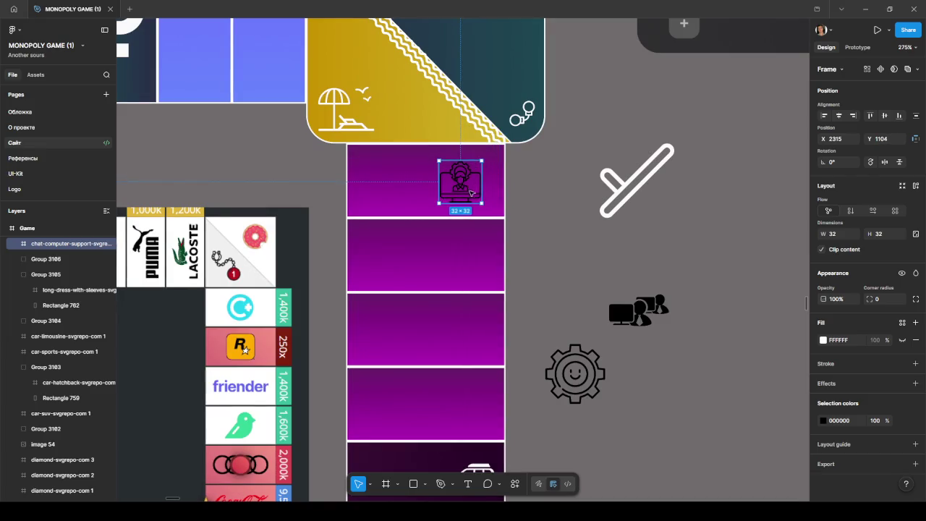
key(ctrl+z)
key(ctrl+z)
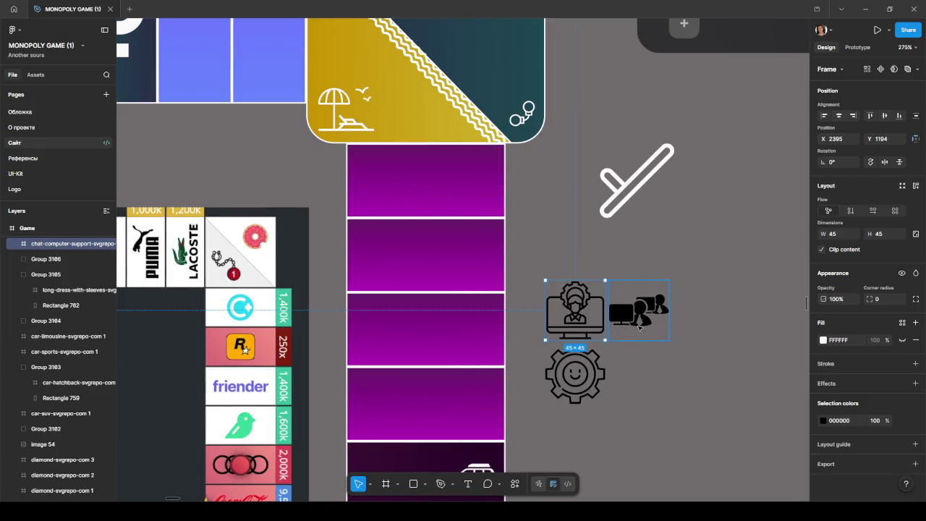
shift+click(640, 328)
shift+click(575, 375)
click(824, 444)
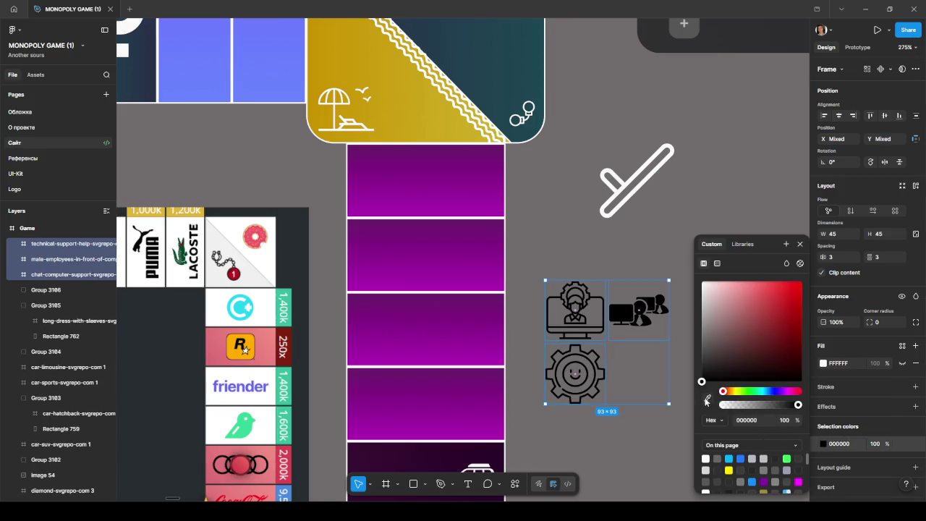
click(707, 402)
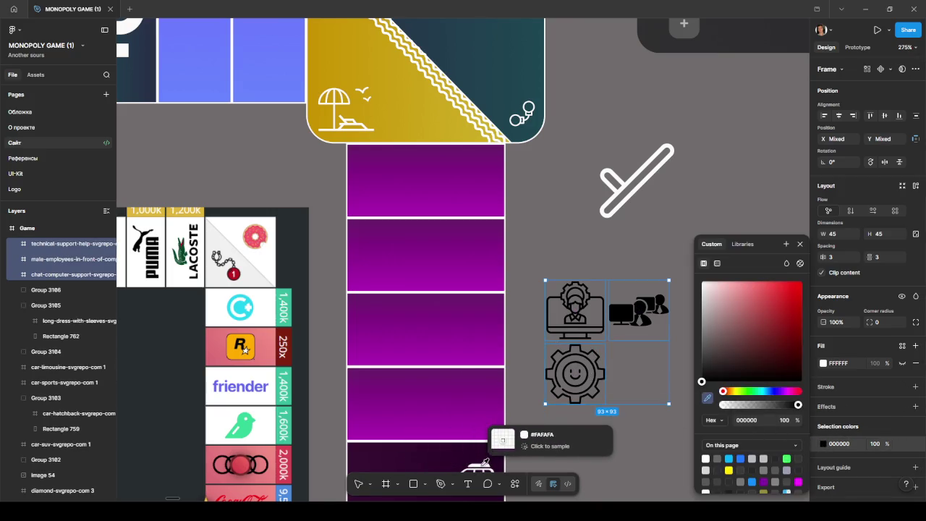
click(485, 462)
- Fit the white monitor icon at 32×32 inside the top purple tile
click(637, 373)
drag(576, 308, 471, 192)
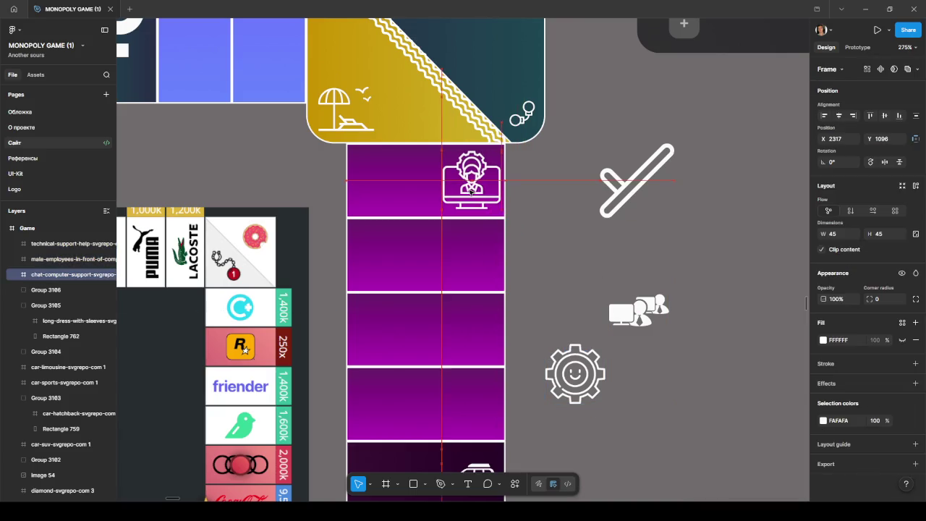
drag(443, 151, 476, 178)
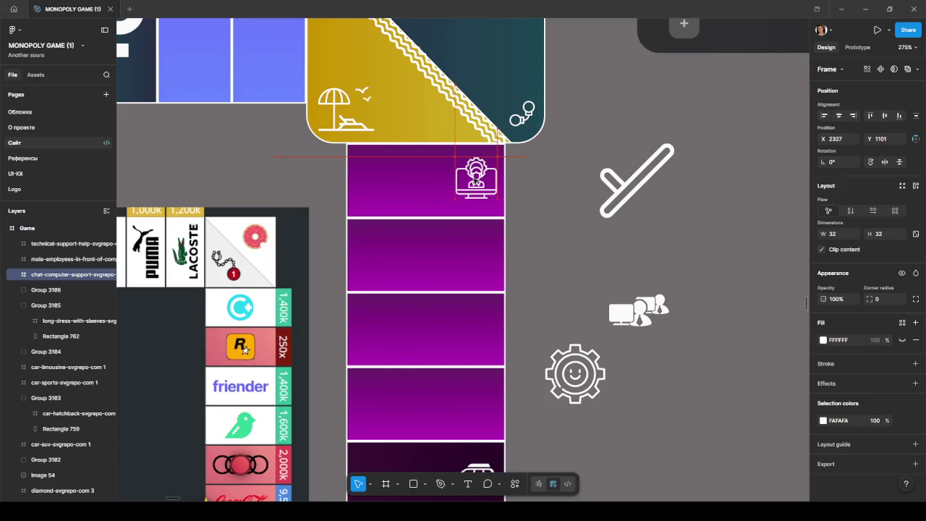
scroll(476, 178, down, 2)
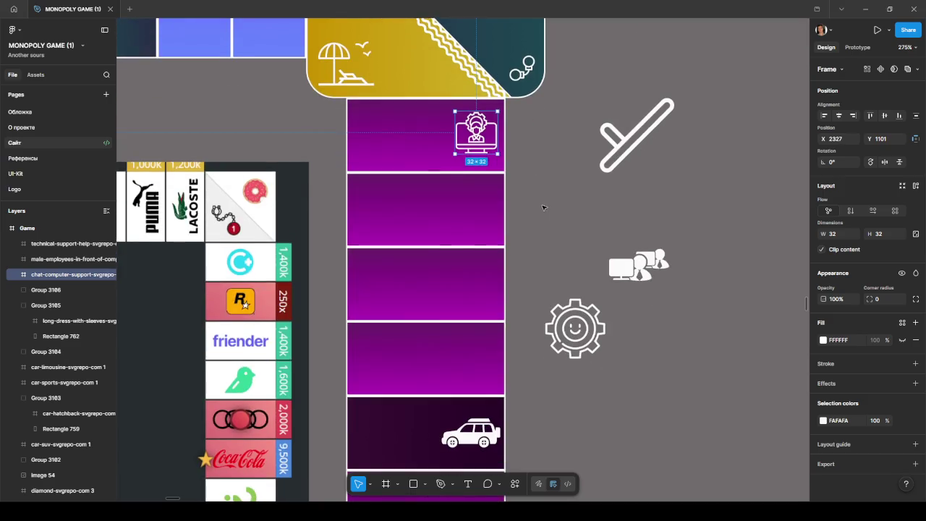
- Move the gear icon into the third purple tile and size it to 27×27
scroll(479, 167, up, 1)
drag(478, 168, 478, 163)
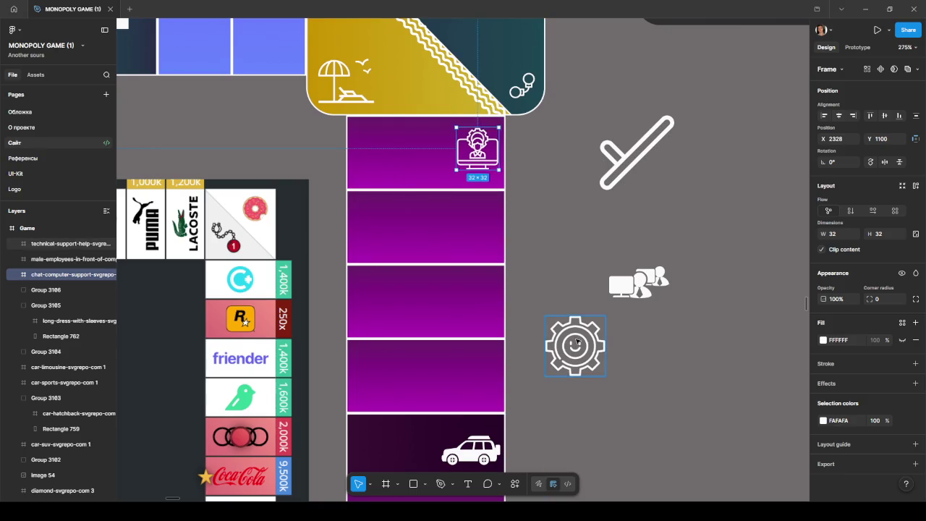
drag(578, 344, 478, 301)
drag(447, 273, 486, 301)
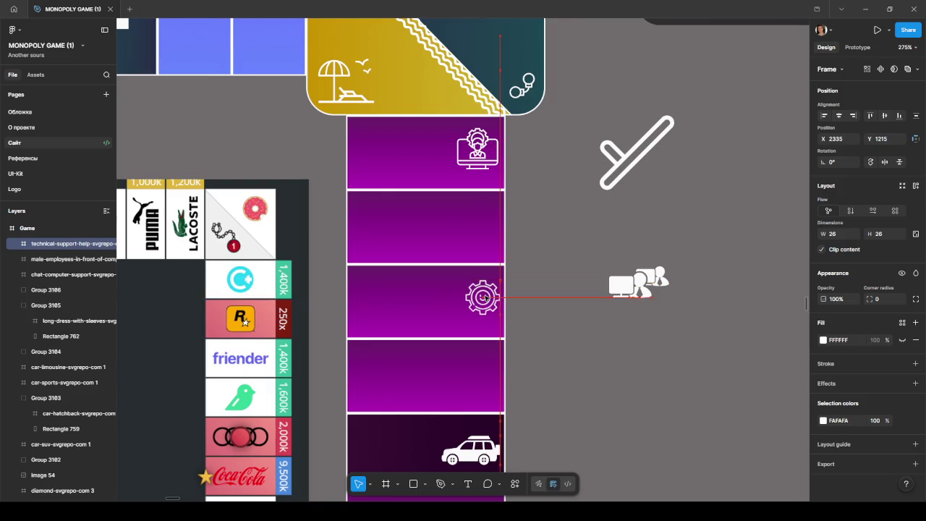
drag(465, 283, 467, 283)
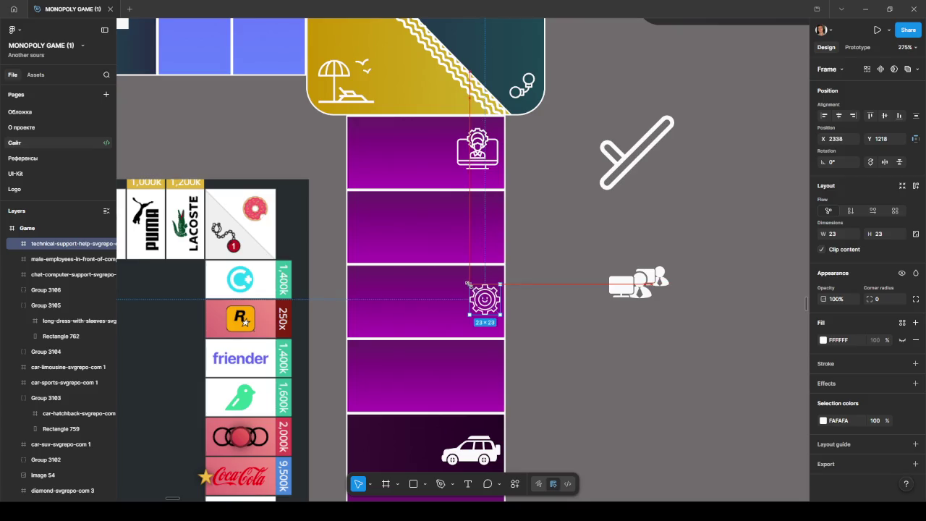
click(543, 314)
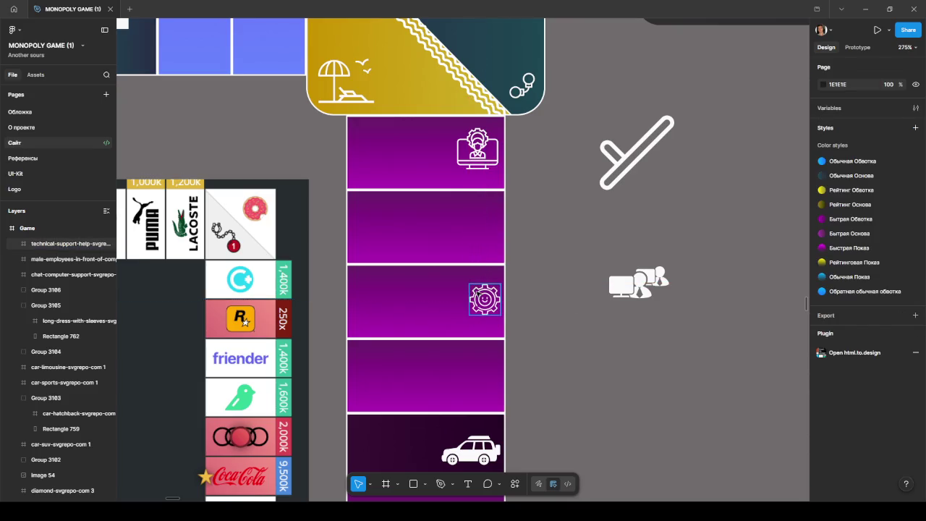
click(485, 298)
drag(470, 284, 464, 278)
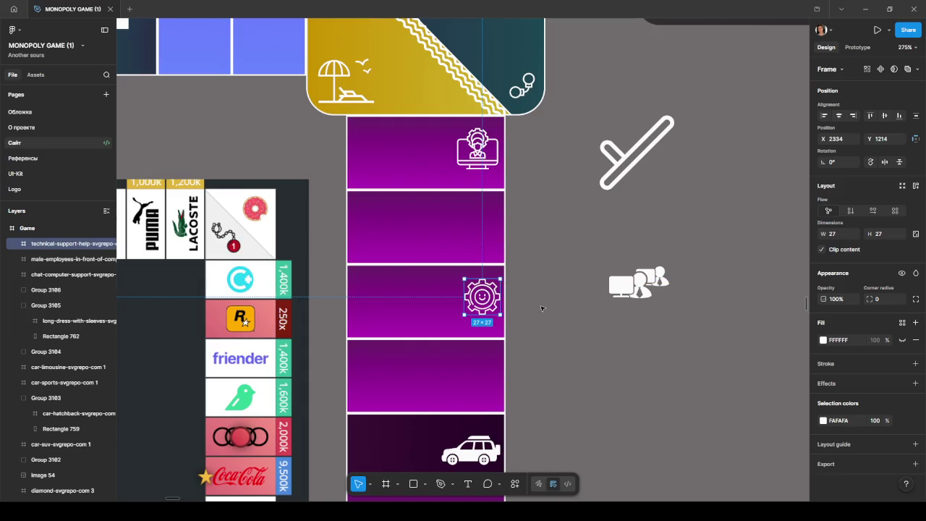
click(542, 309)
scroll(545, 302, down, 1)
scroll(564, 302, up, 1)
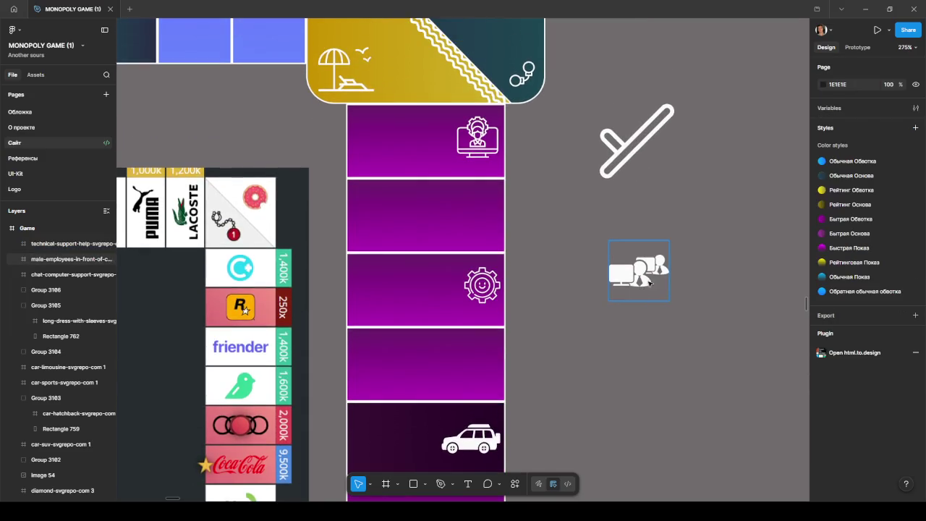
- Place the computer-employees icon in the tile below the gear, scaled to 32×32
drag(648, 284, 479, 377)
drag(448, 344, 480, 369)
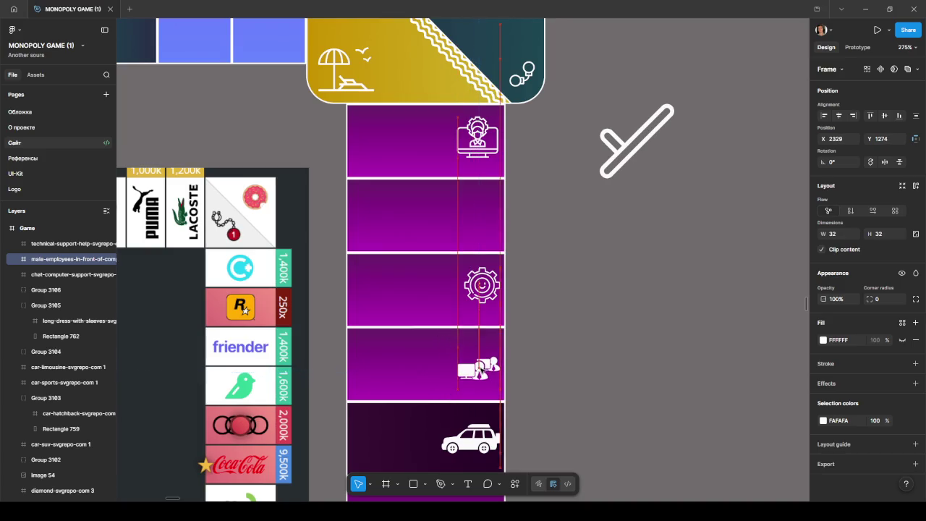
drag(479, 369, 482, 366)
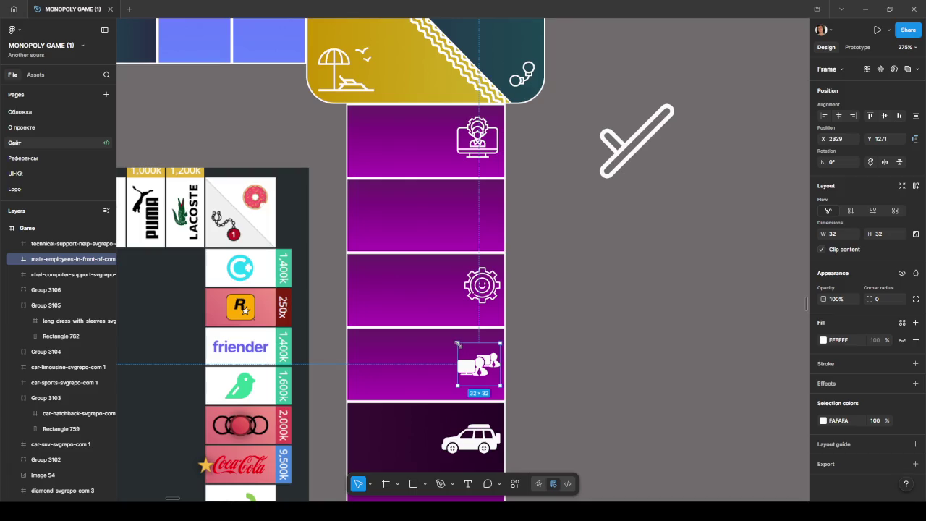
click(569, 356)
scroll(571, 346, up, 2)
scroll(571, 344, up, 1)
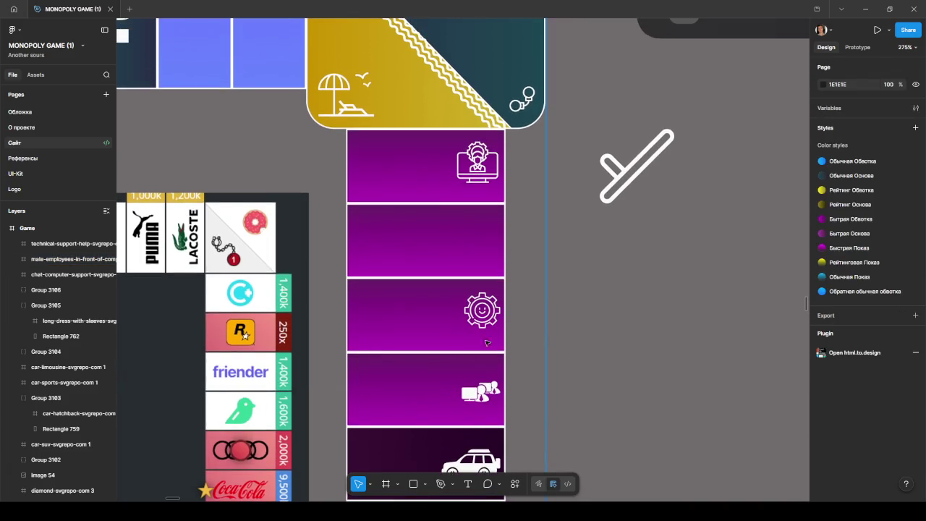
- Group the gear tile and the computer-employees tile each with its own icon
click(425, 377)
shift+click(425, 318)
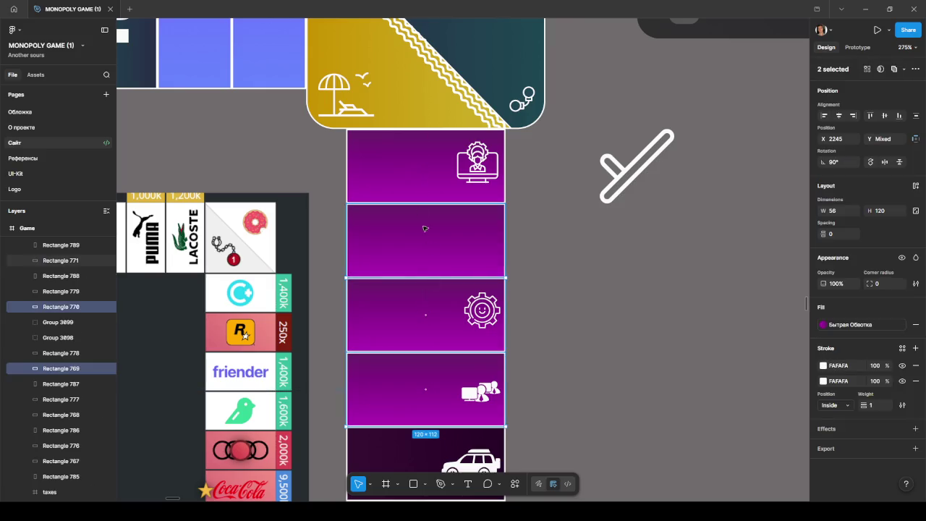
shift+click(414, 165)
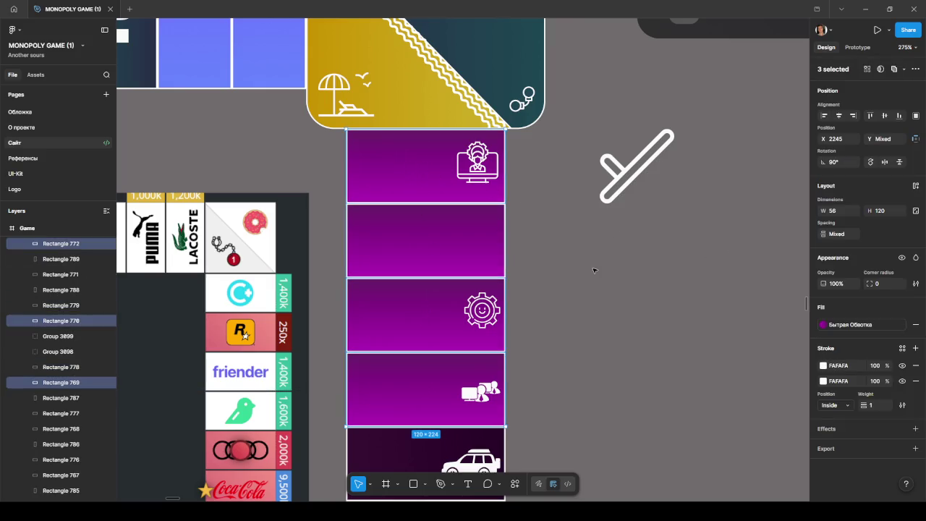
click(544, 299)
click(471, 322)
click(422, 323)
shift+click(424, 316)
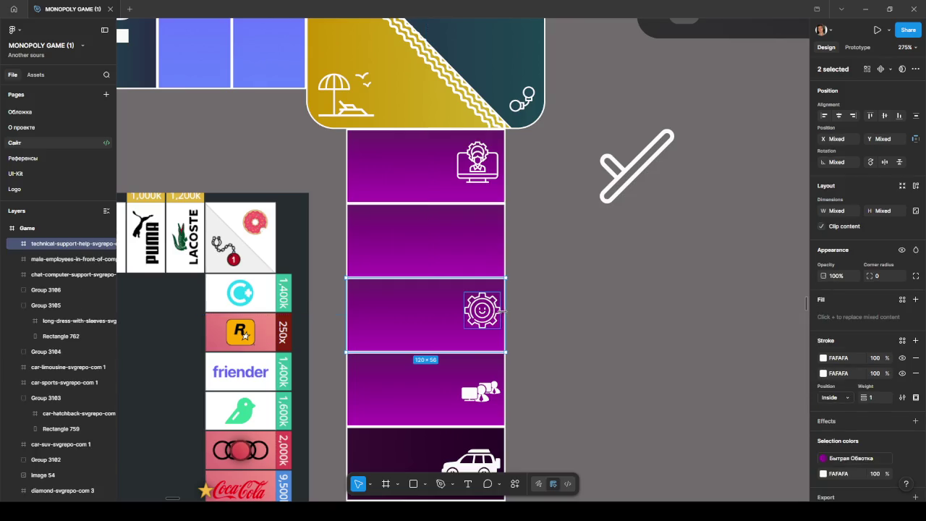
click(407, 379)
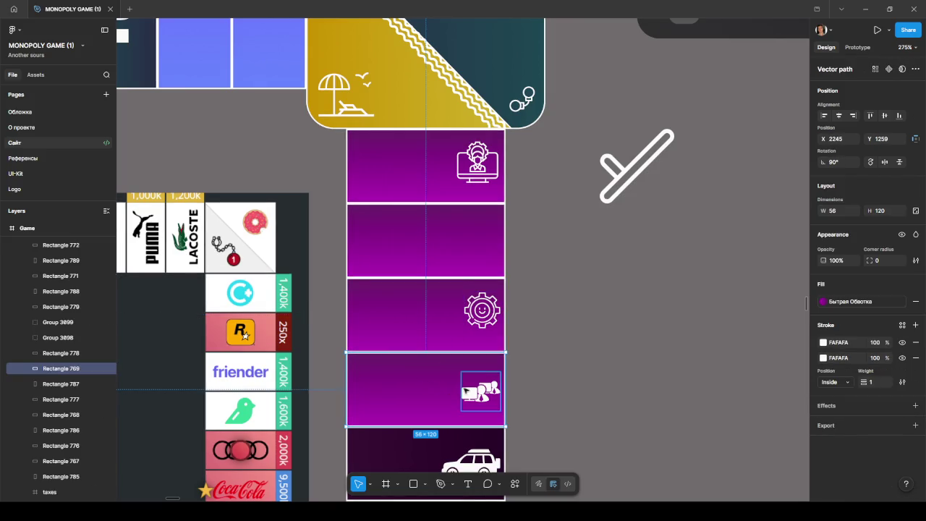
key(Escape)
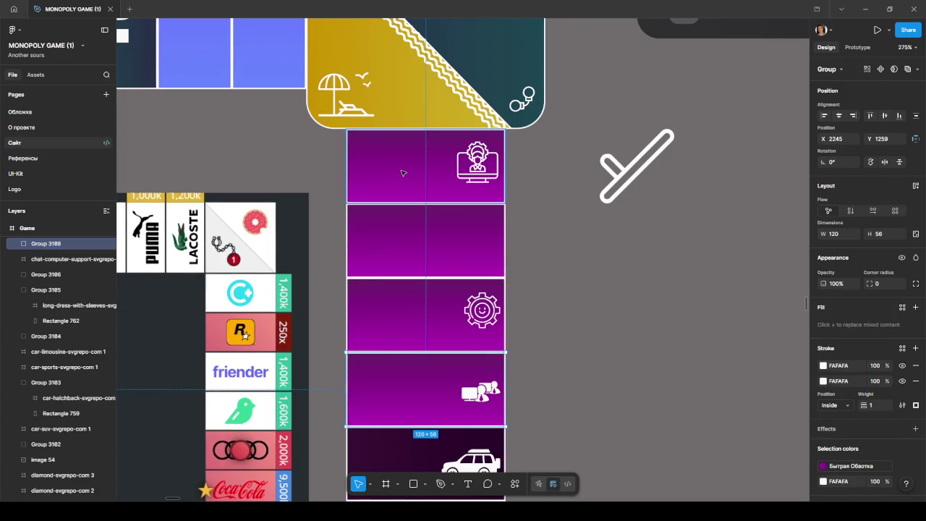
- Group the top purple tile with its chat-computer icon
click(404, 173)
shift+click(473, 172)
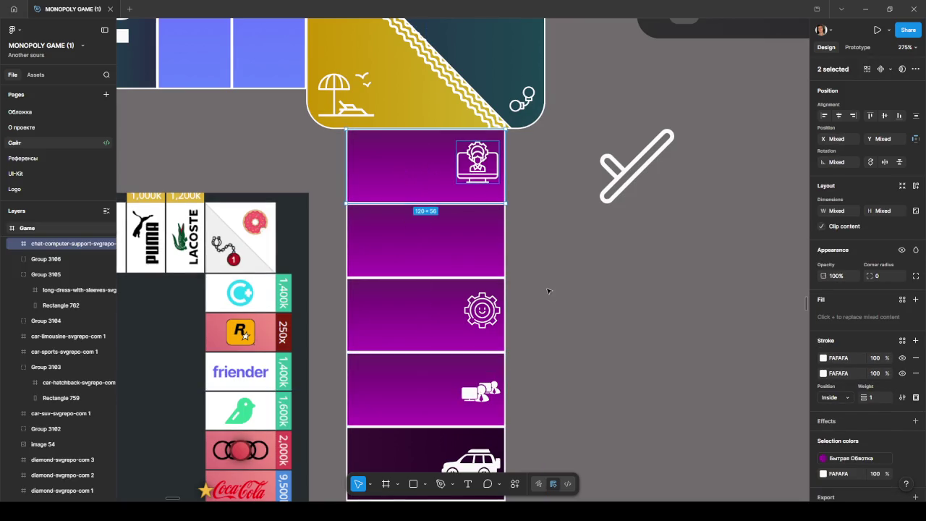
key(Escape)
click(550, 297)
ctrl+scroll(550, 300, down, 5)
scroll(572, 311, down, 1)
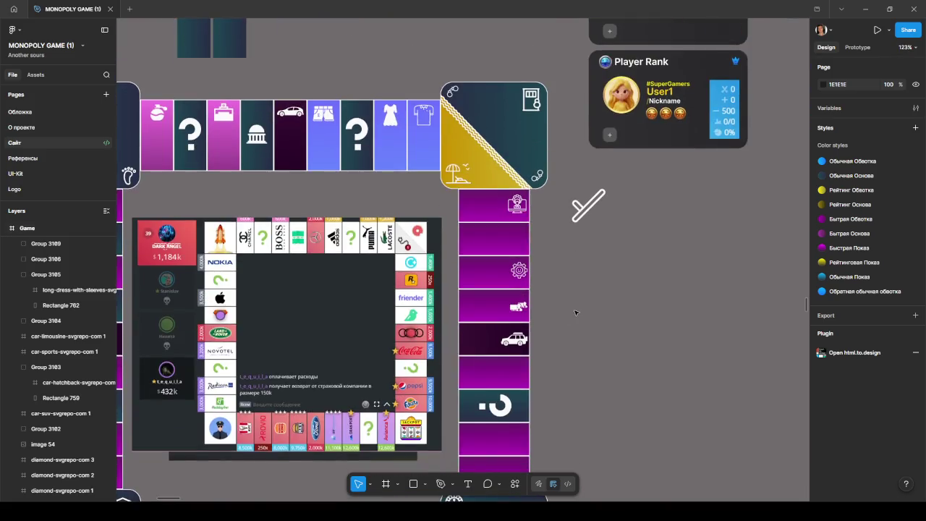
ctrl+scroll(575, 312, down, 2)
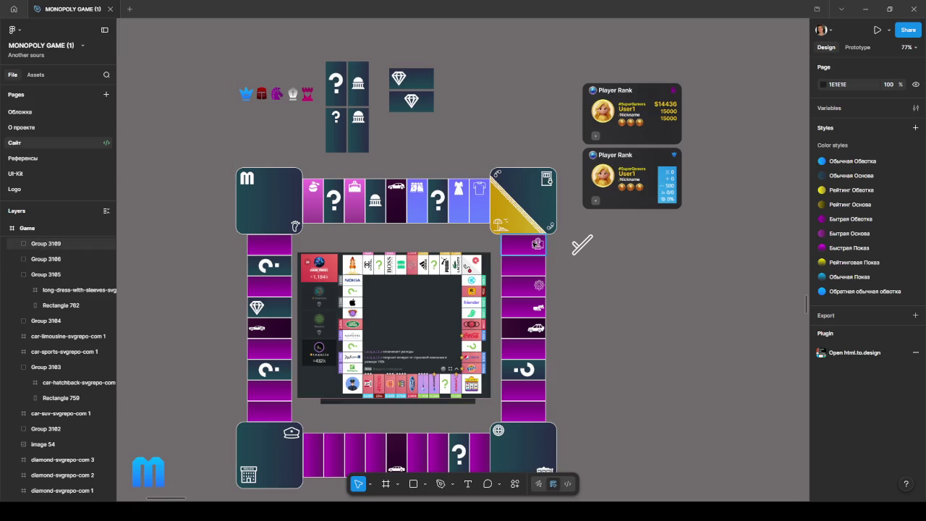
ctrl+scroll(579, 290, down, 1)
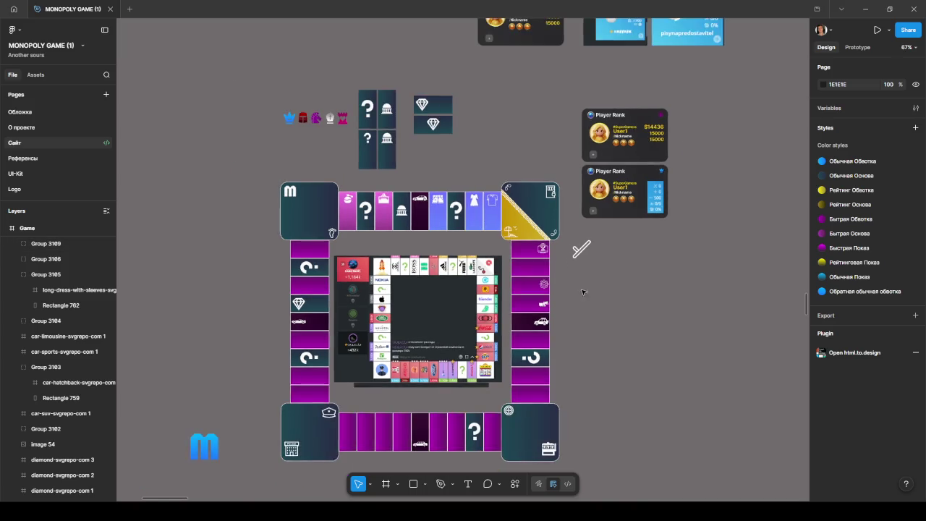
click(563, 215)
ctrl+scroll(556, 218, up, 5)
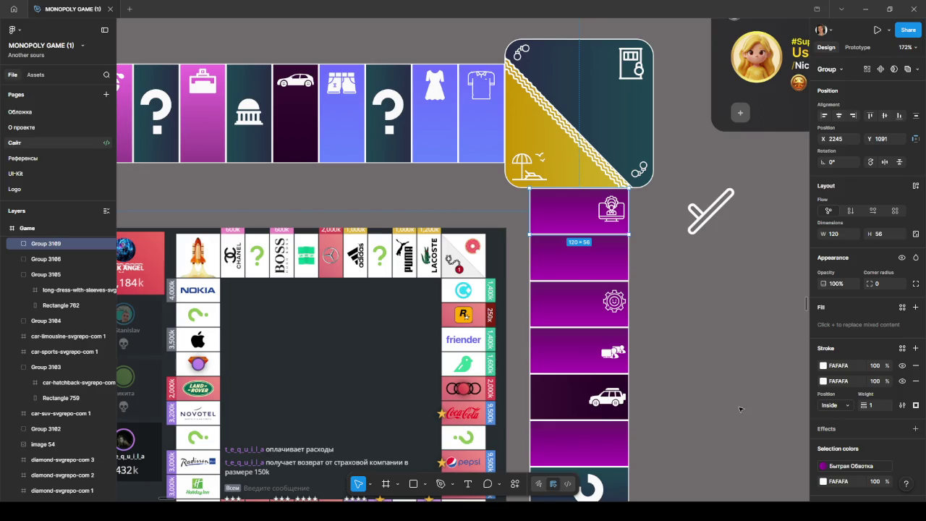
- Change the top right-column tile's fill to dark red 662C2C, undoing an accidental white fill
click(823, 466)
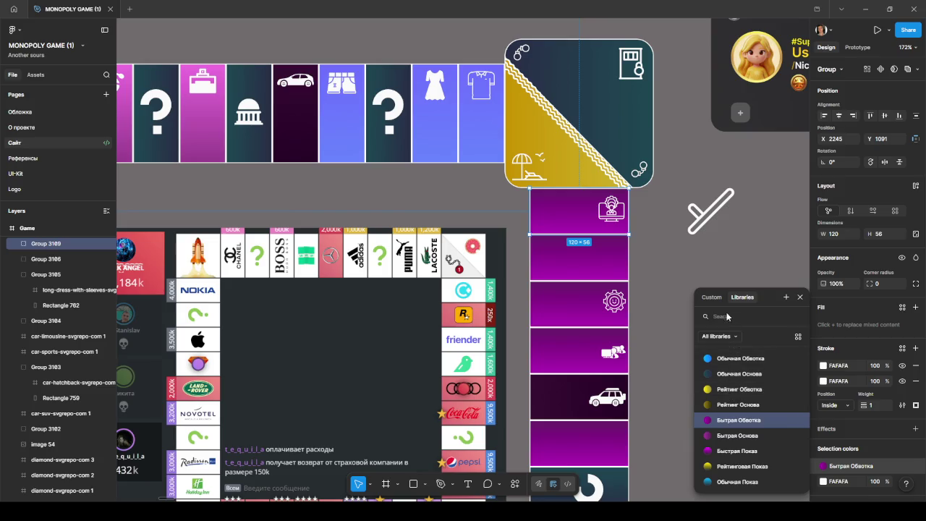
click(712, 298)
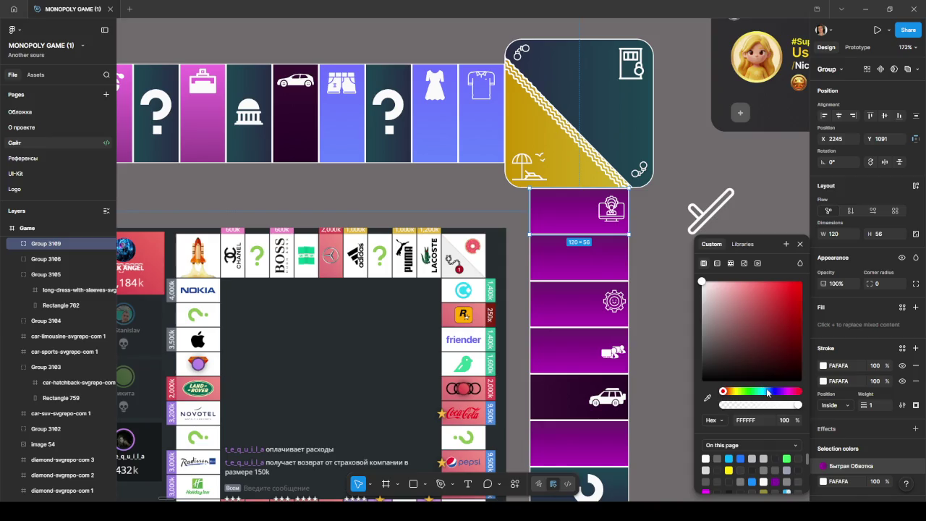
key(Escape)
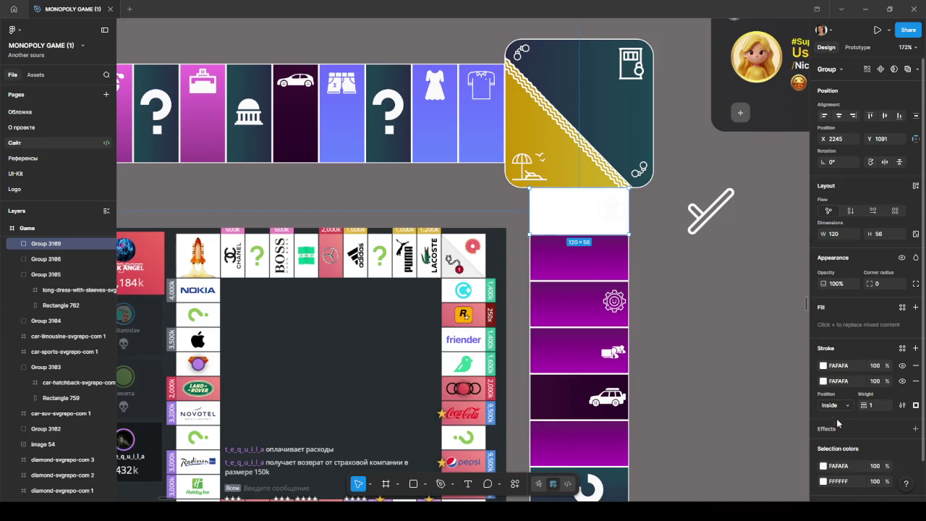
key(ctrl+z)
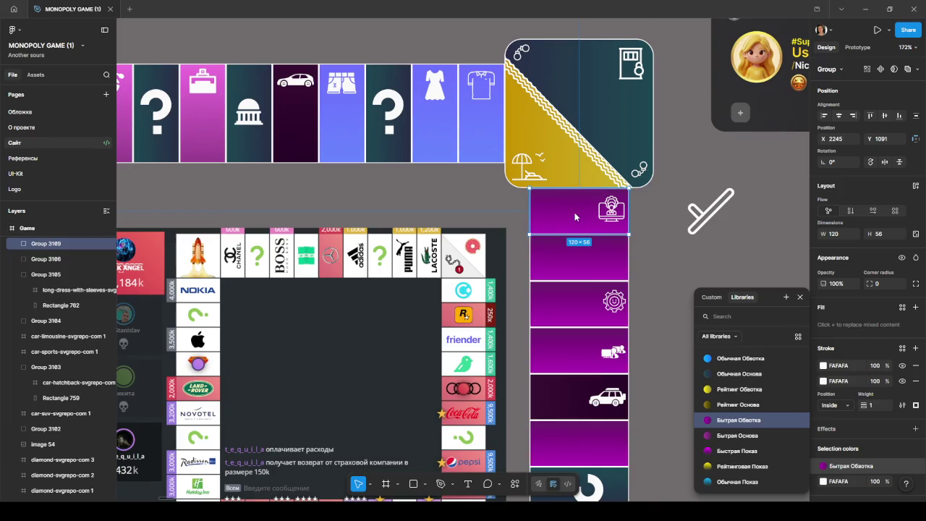
click(713, 296)
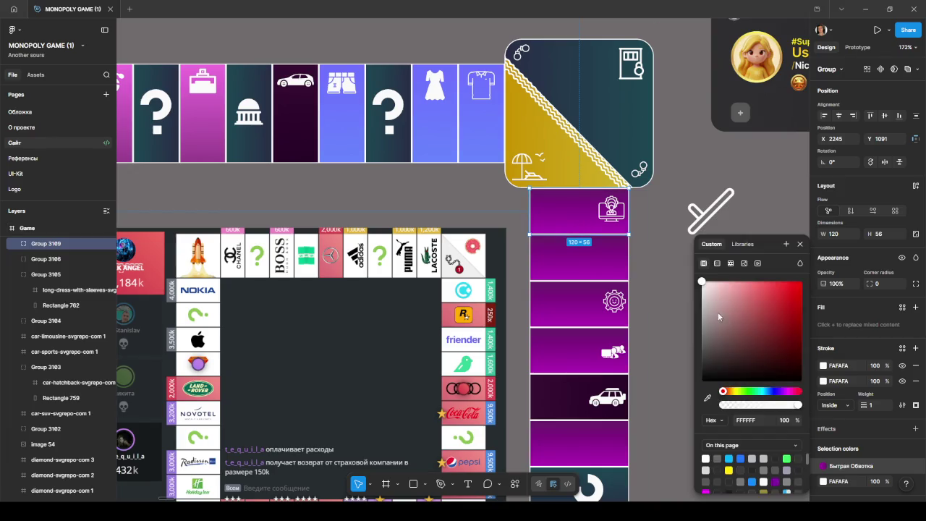
click(739, 372)
key(Escape)
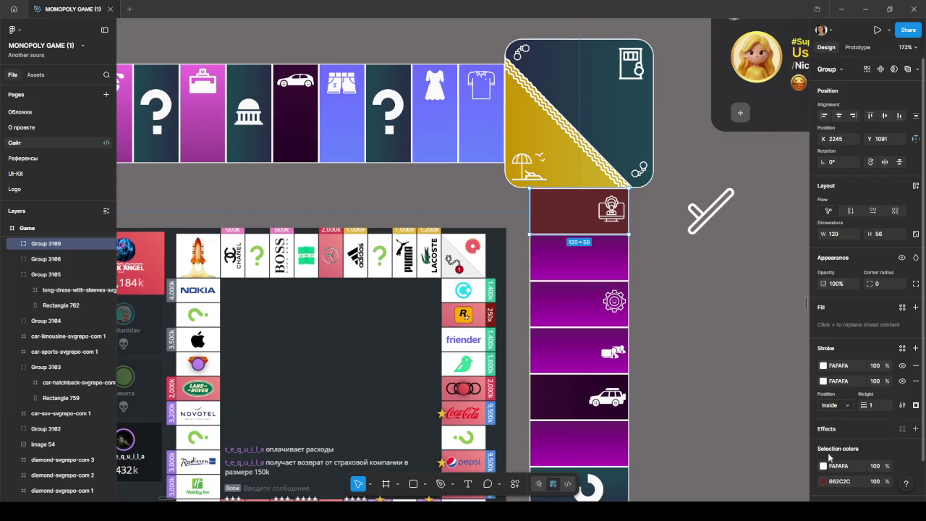
scroll(748, 395, down, 1)
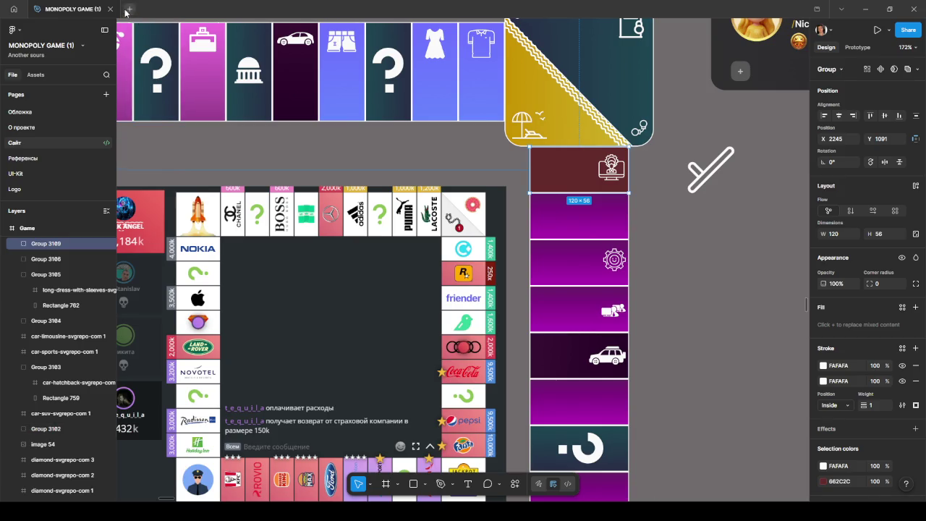
- Close the old game tab and reopen MONOPOLY GAME (1) from Recent files
click(131, 12)
click(112, 9)
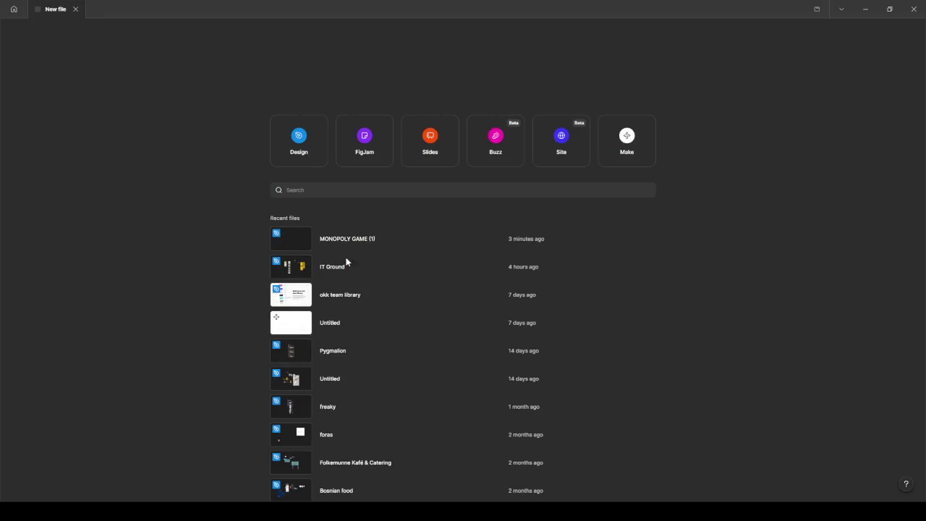
click(359, 241)
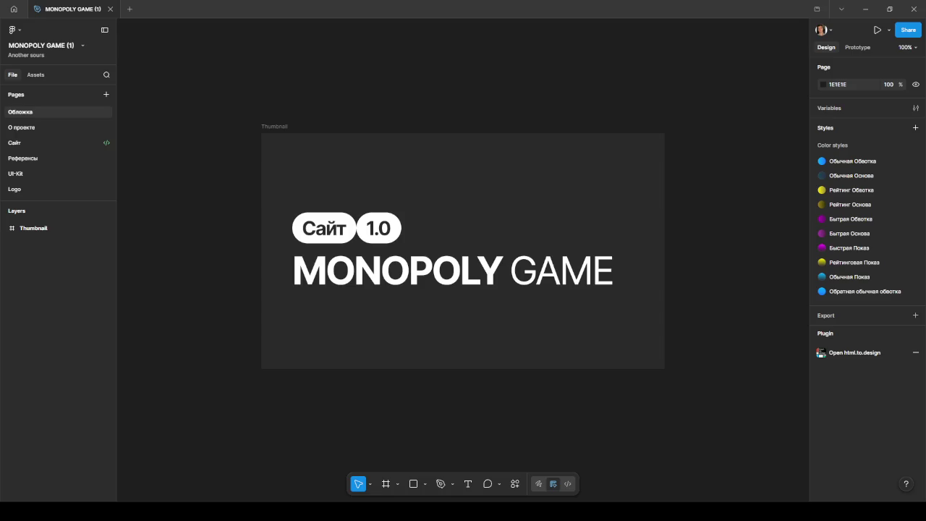
- Return to the Сайт page and select the dark red tile atop the right column
click(21, 142)
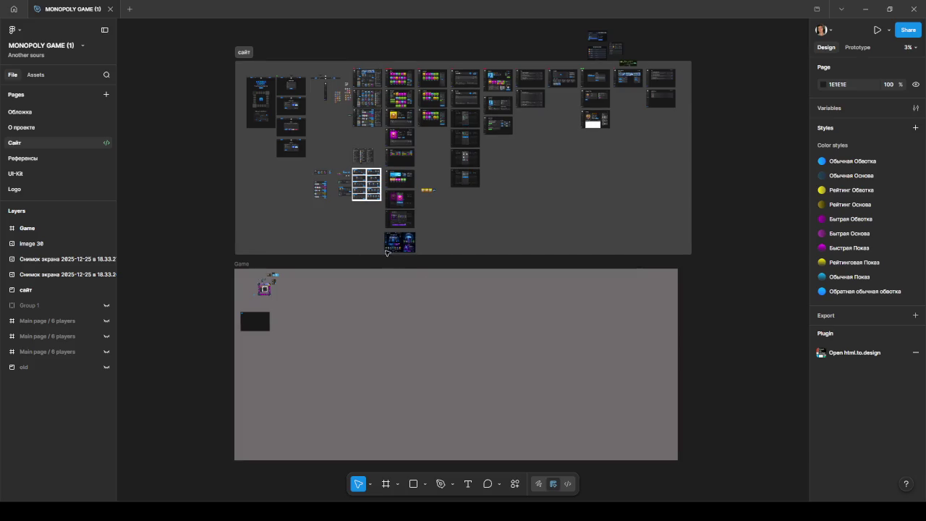
scroll(267, 283, up, 5)
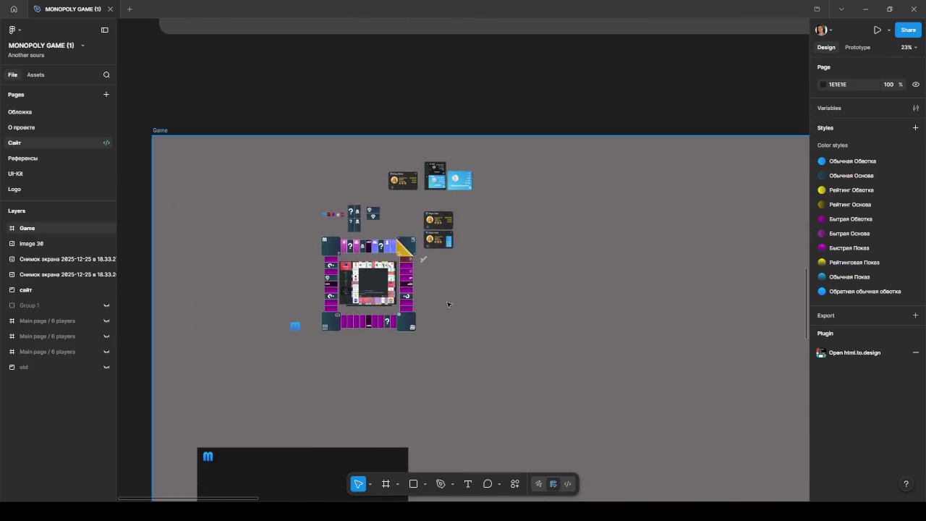
scroll(365, 178, up, 5)
click(366, 179)
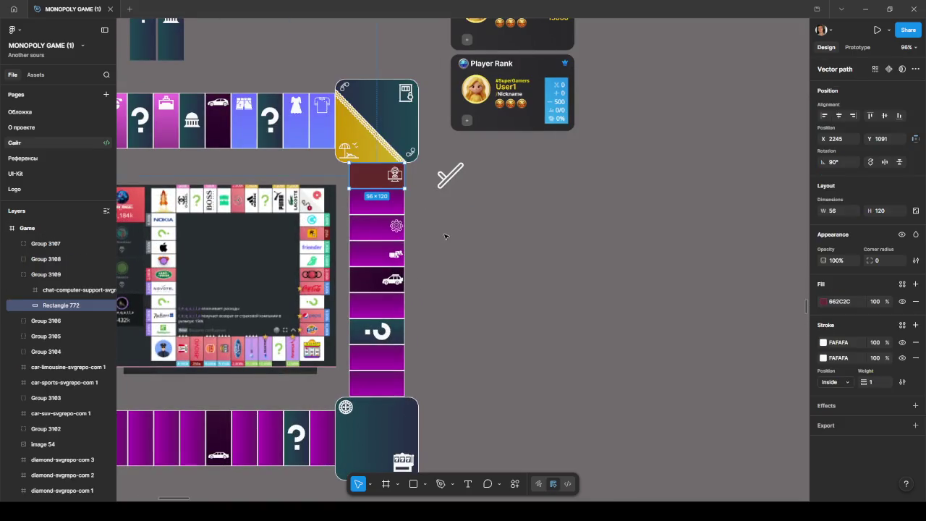
scroll(440, 234, left, 3)
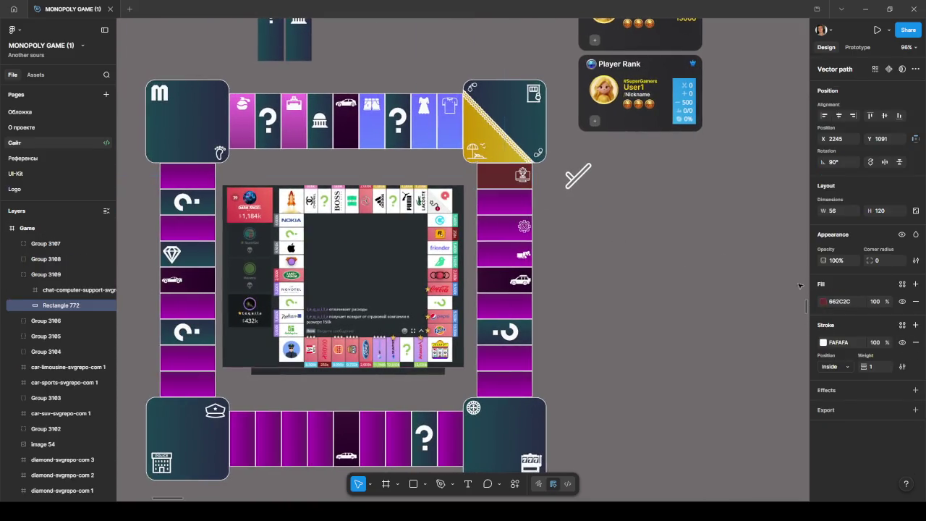
- Remove the duplicate FAFAFA strokes from the purple tiles down the right column
click(504, 204)
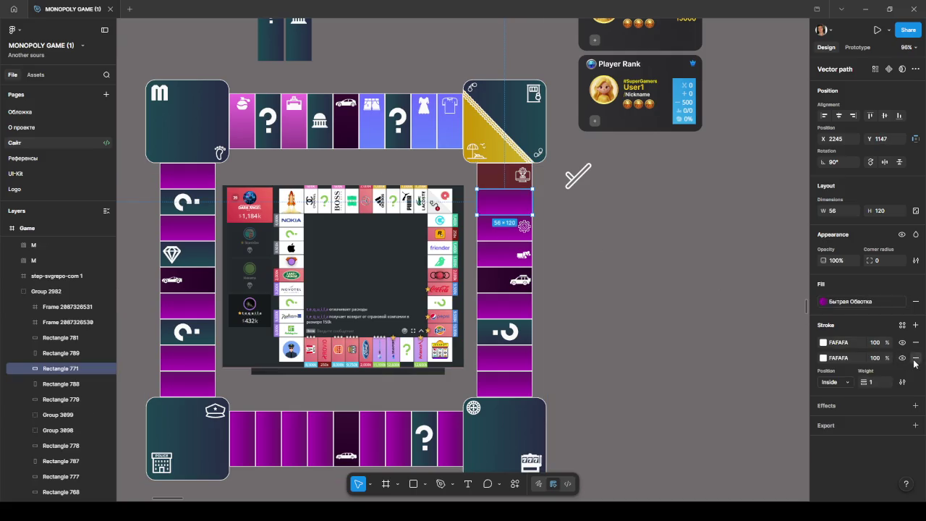
click(504, 228)
key(Tab)
key(Tab)
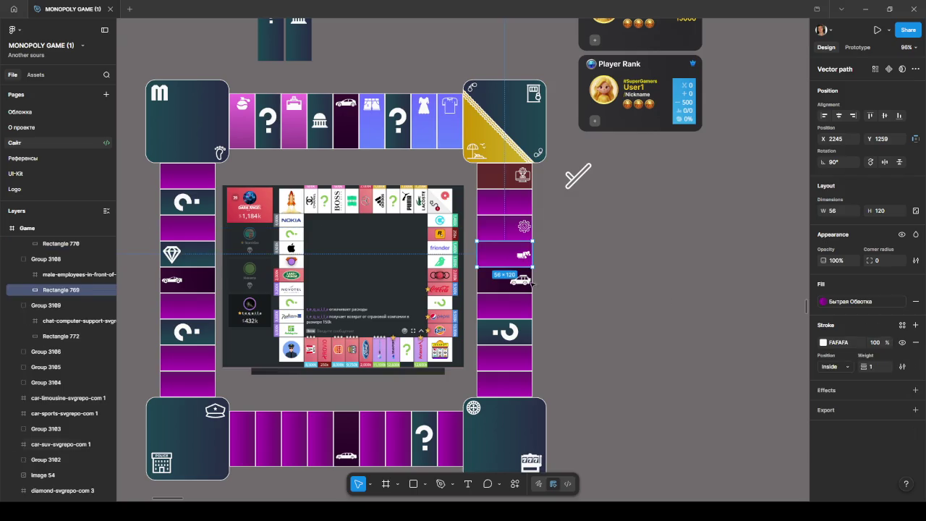
click(916, 357)
key(Tab)
click(916, 359)
key(Tab)
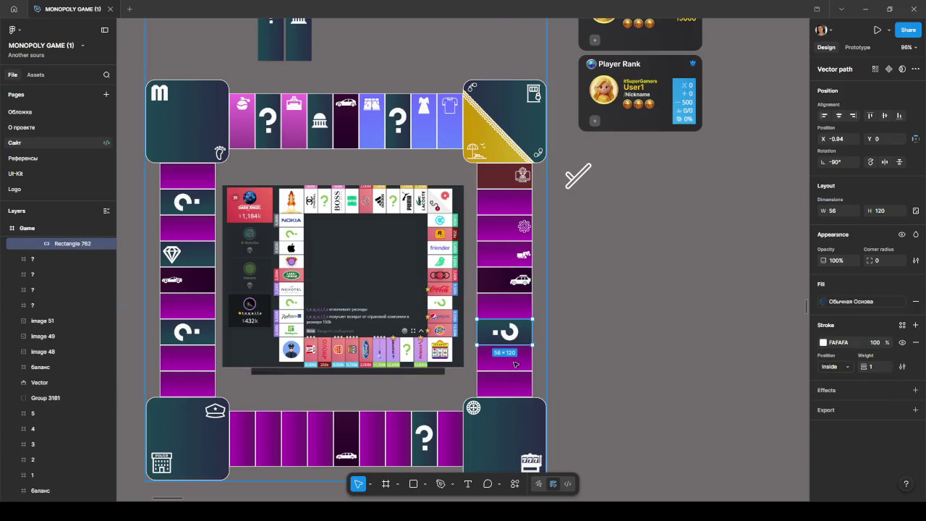
key(Tab)
key(Tab)
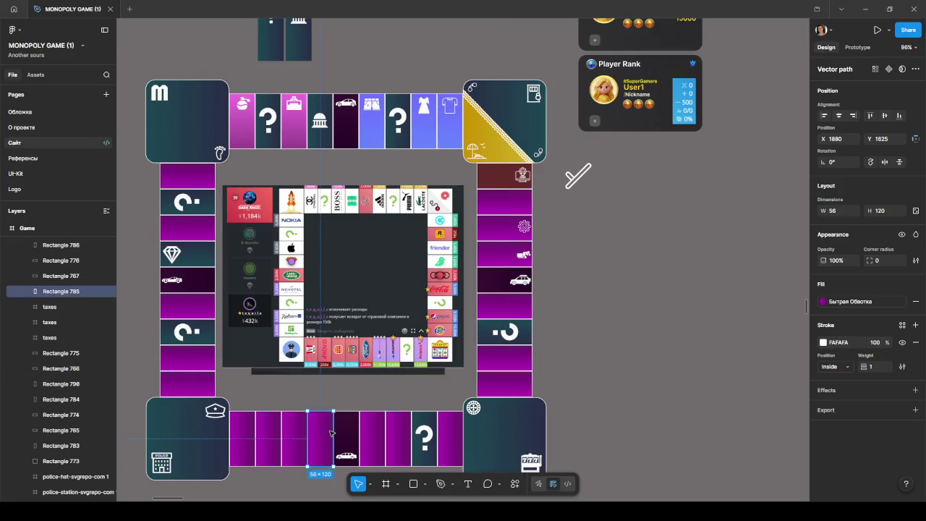
click(499, 228)
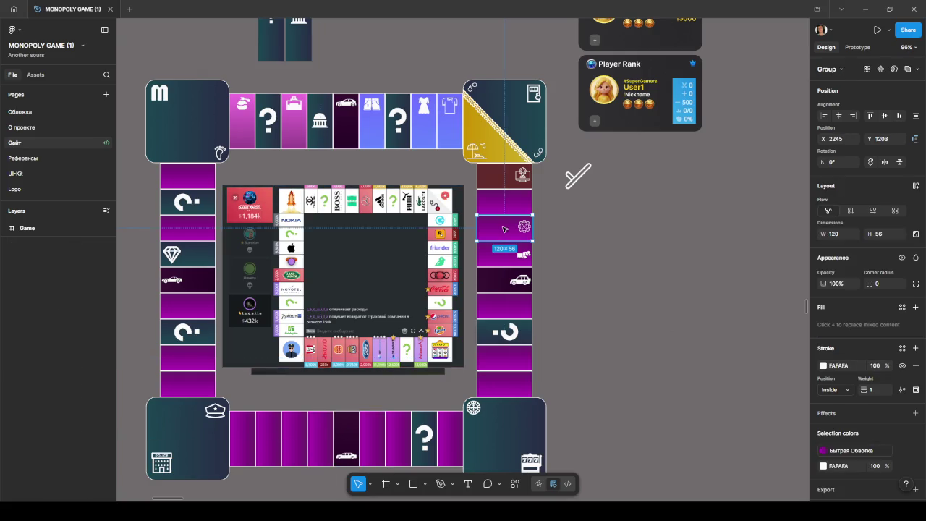
ctrl+scroll(509, 197, up, 5)
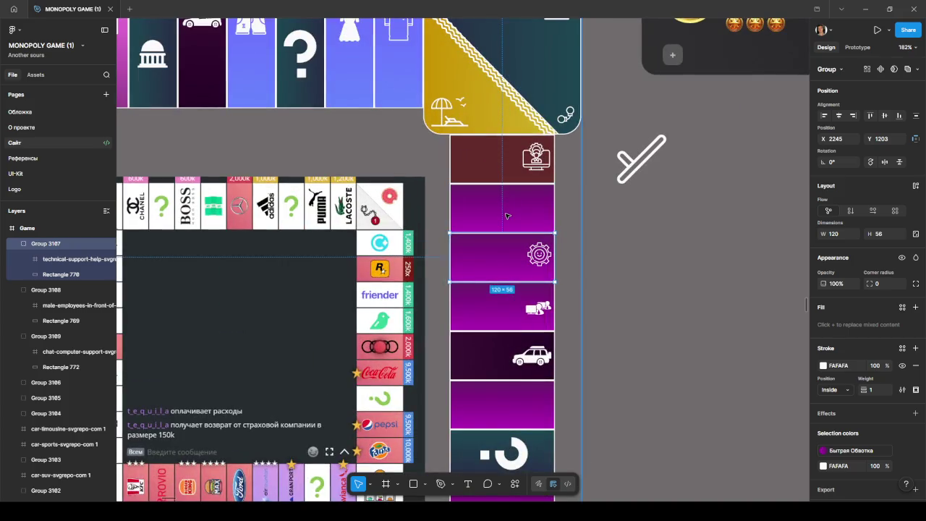
double_click(509, 213)
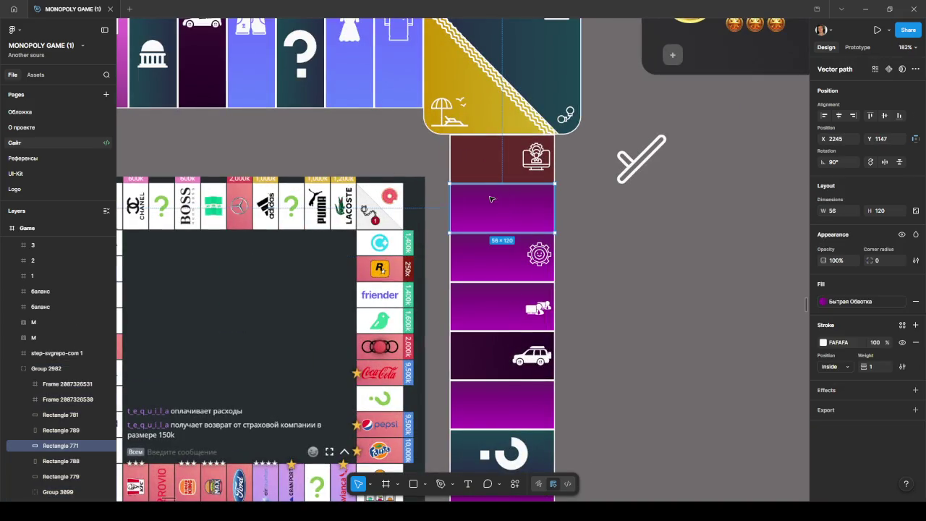
click(496, 162)
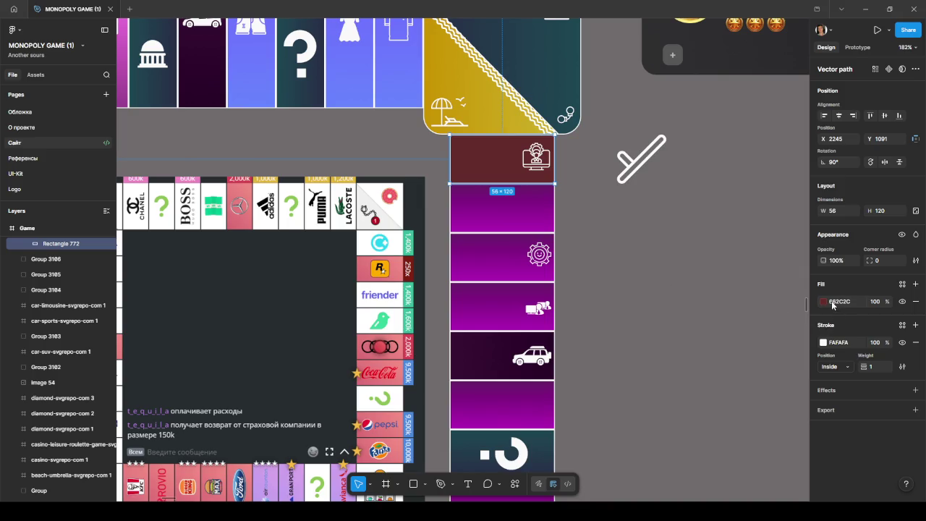
- Inspect the purple gear tile's gradient fill, starting with its 651E66 stop
click(840, 304)
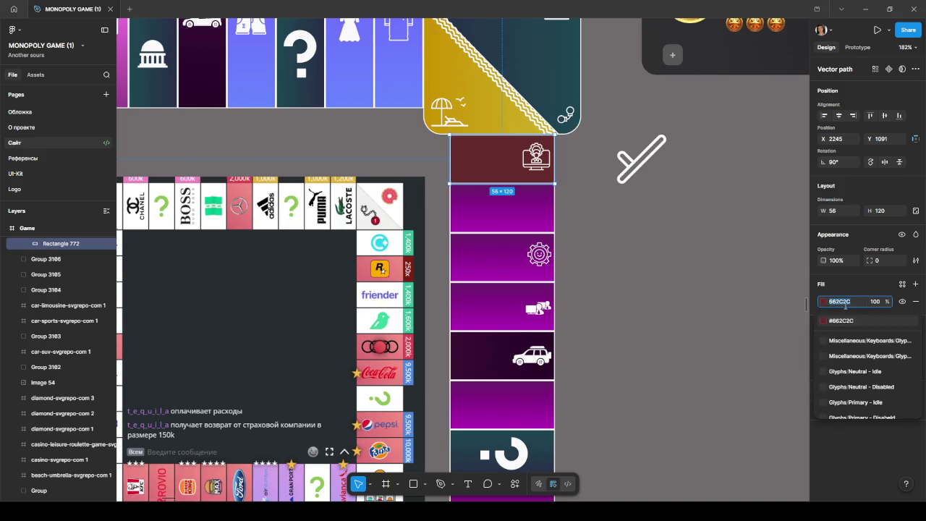
click(478, 253)
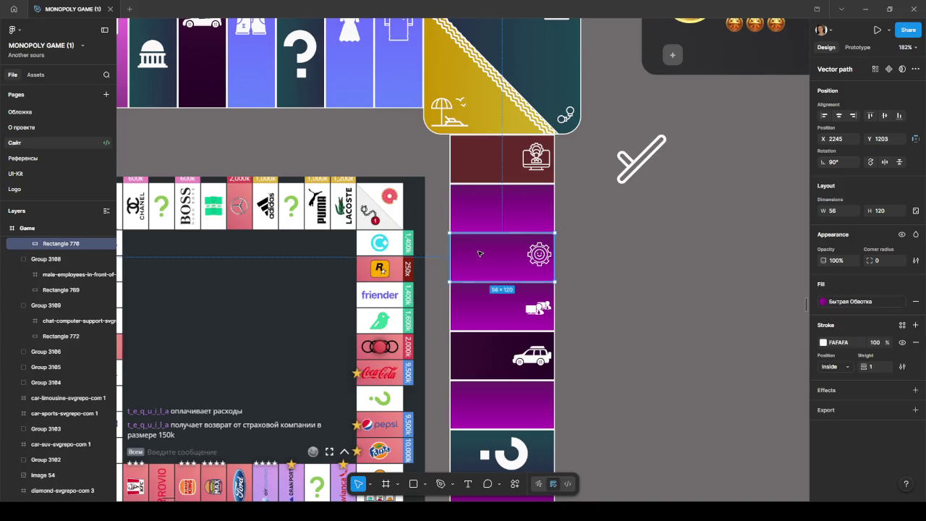
click(843, 304)
click(717, 298)
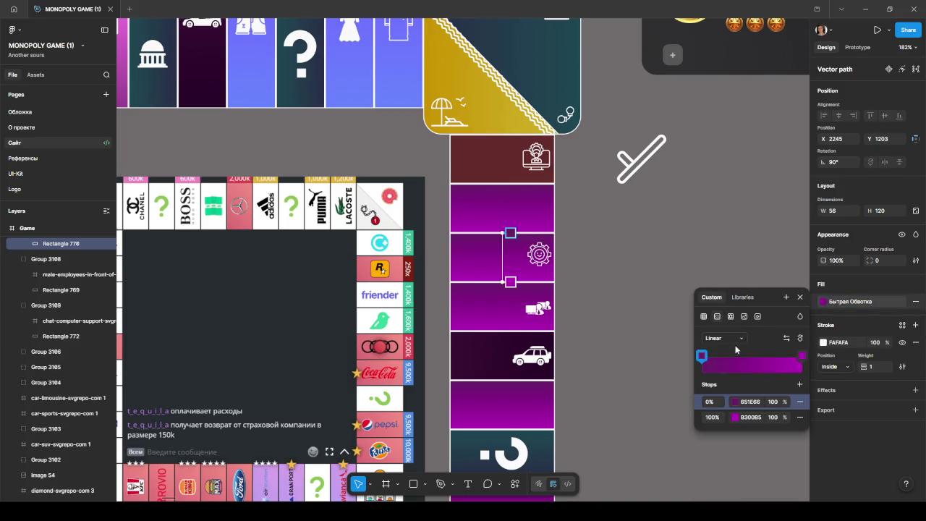
click(704, 317)
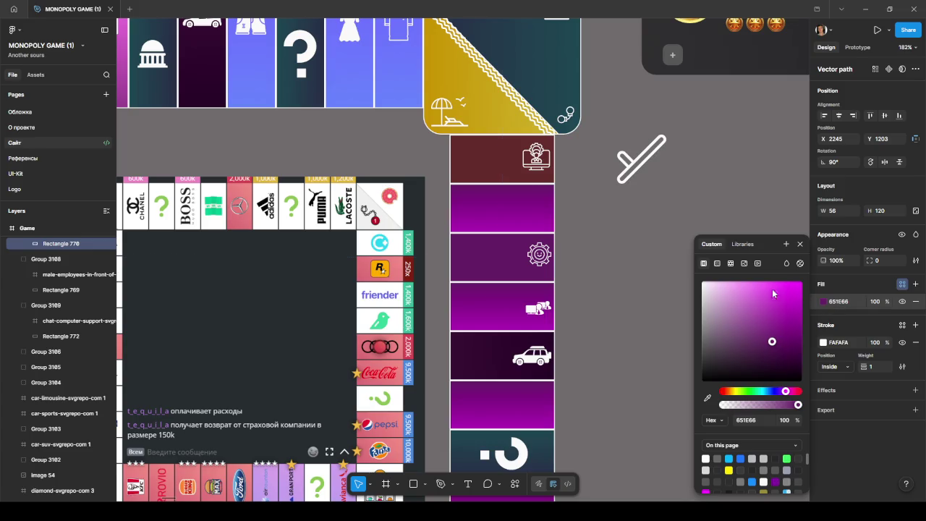
- Make the dark red tile a horizontal linear gradient from 662C2C to CC5757
click(547, 178)
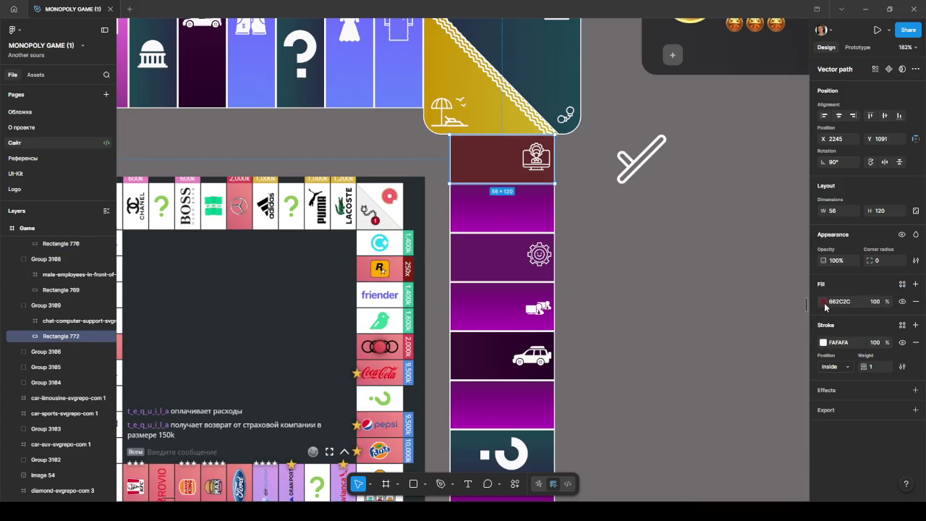
click(823, 301)
click(718, 265)
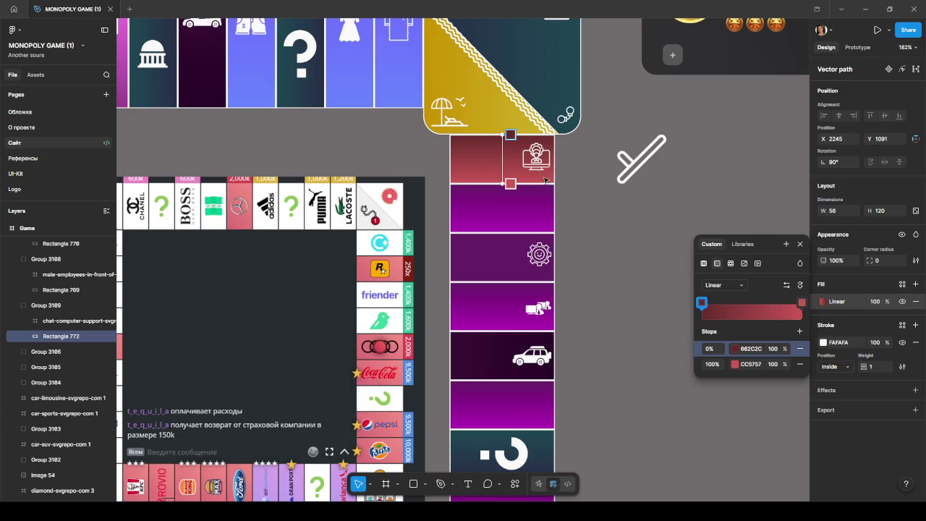
drag(511, 135, 556, 157)
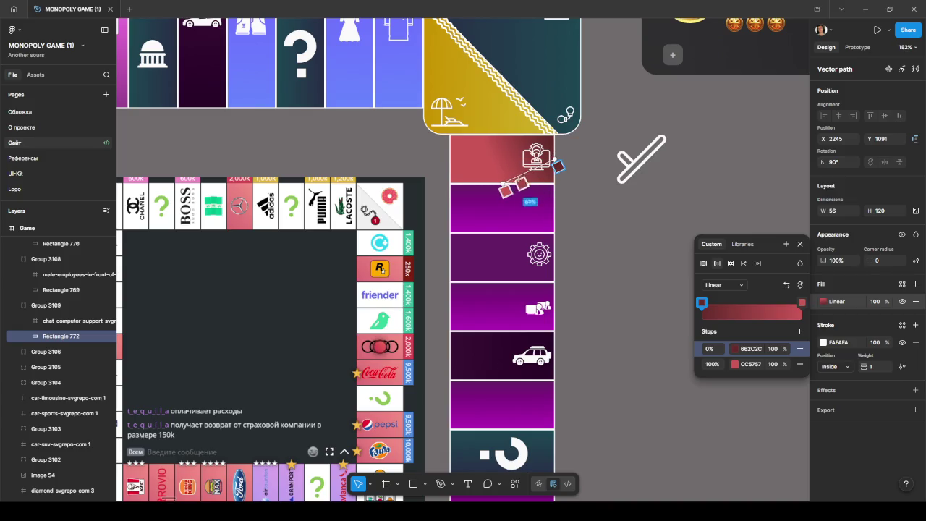
drag(505, 191, 447, 158)
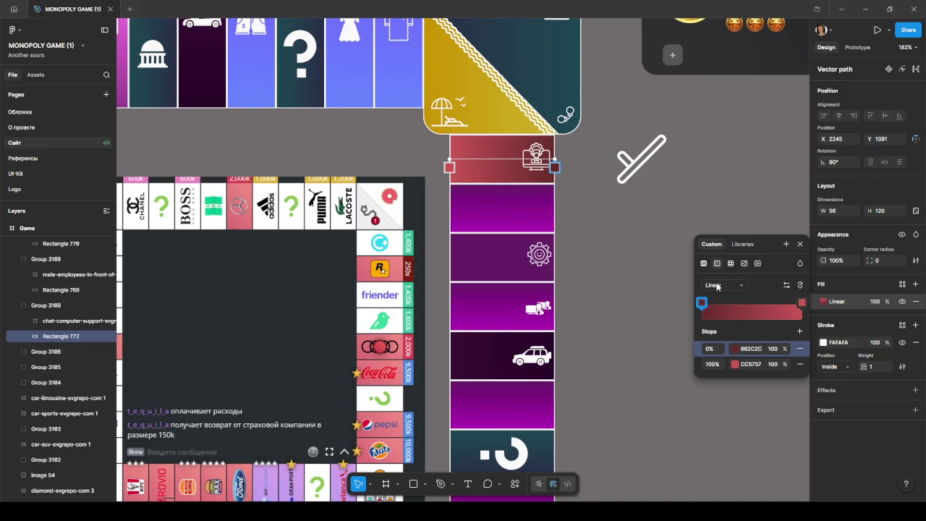
scroll(585, 280, down, 2)
scroll(585, 290, down, 2)
scroll(585, 307, down, 2)
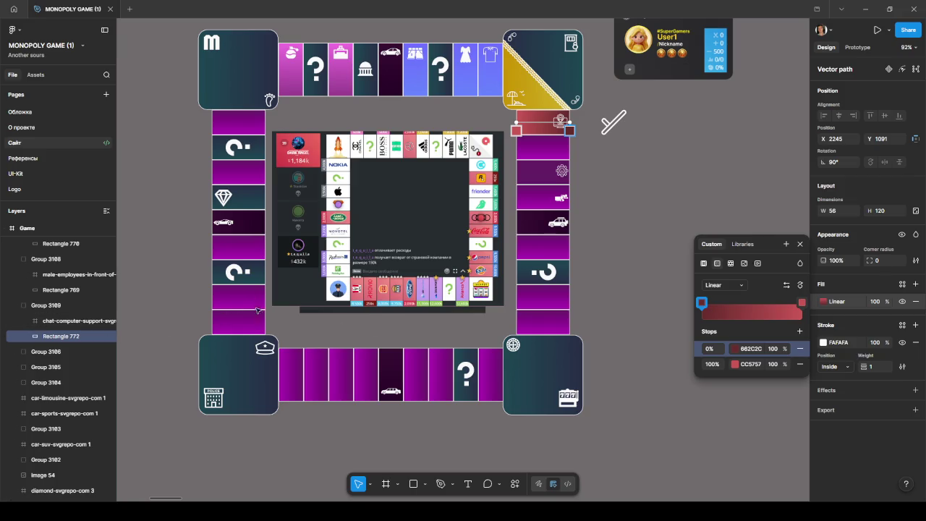
- Carry a copy of the red gradient tile off the board
key(Escape)
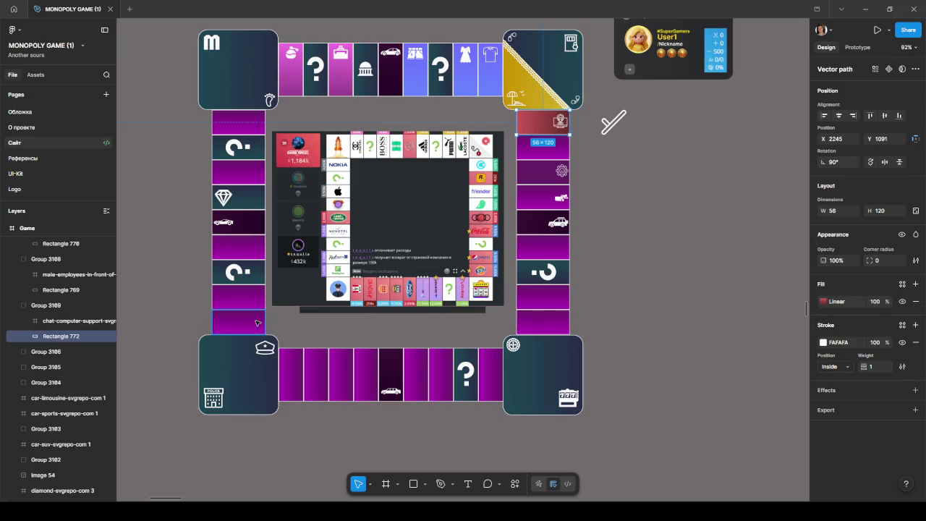
click(257, 323)
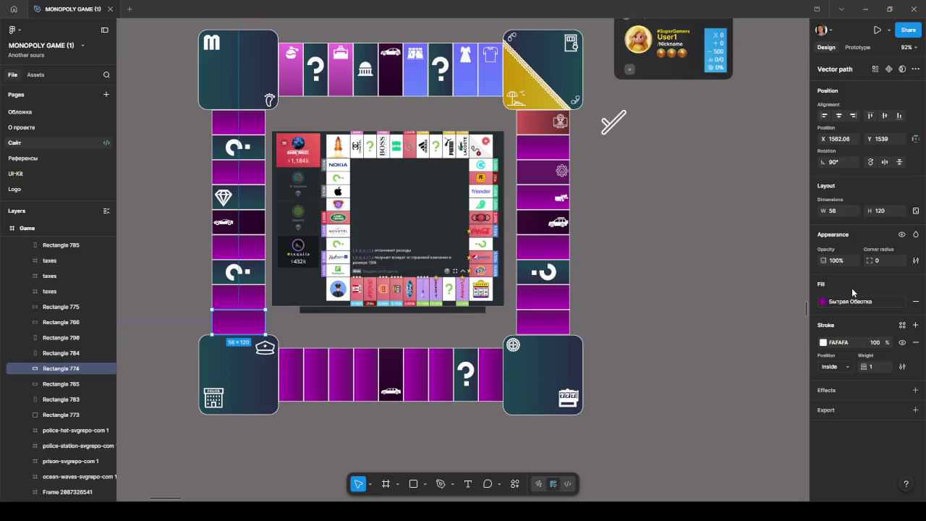
key(ctrl+z)
scroll(651, 322, down, 2)
scroll(283, 149, up, 3)
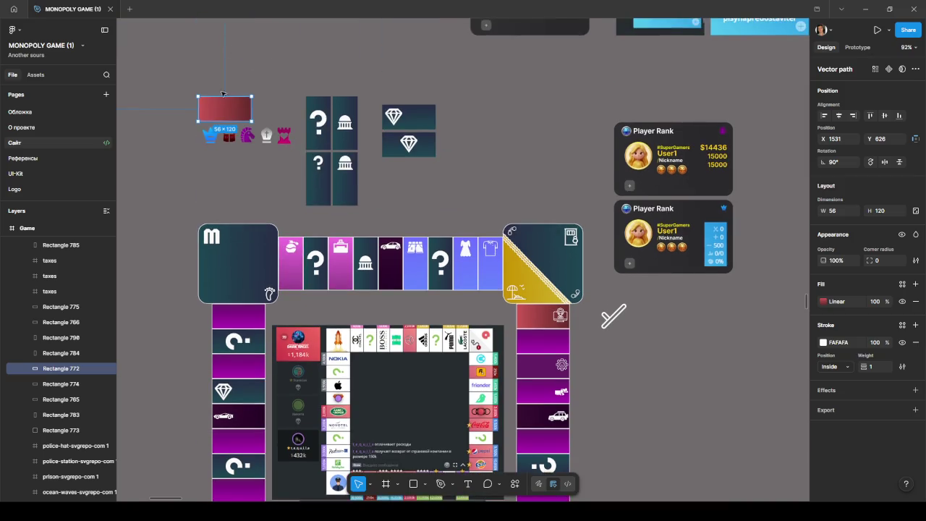
mouse_move(224, 107)
mouse_down()
mouse_move(153, 288)
mouse_move(170, 313)
mouse_up()
scroll(167, 210, down, 5)
scroll(172, 304, up, 5)
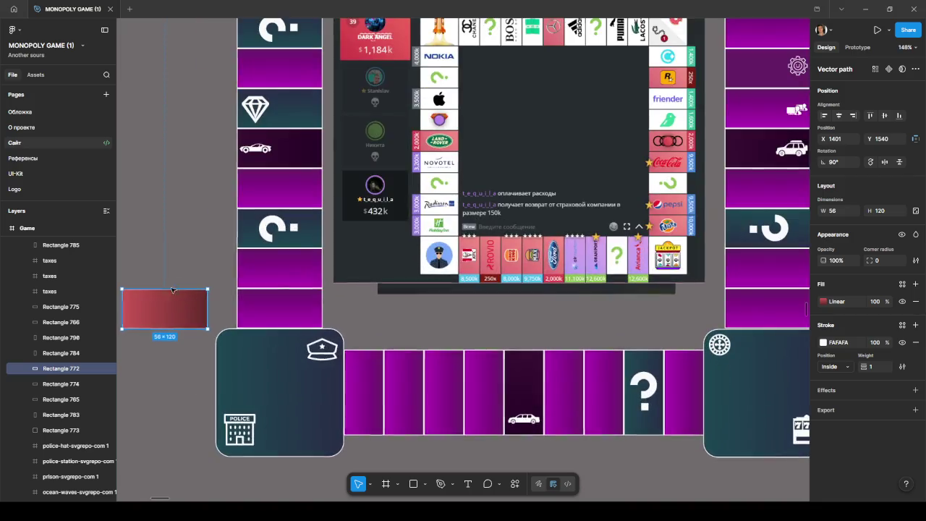
scroll(172, 295, left, 3)
- Replace the purple tile above the police corner with the red tile copy
click(377, 299)
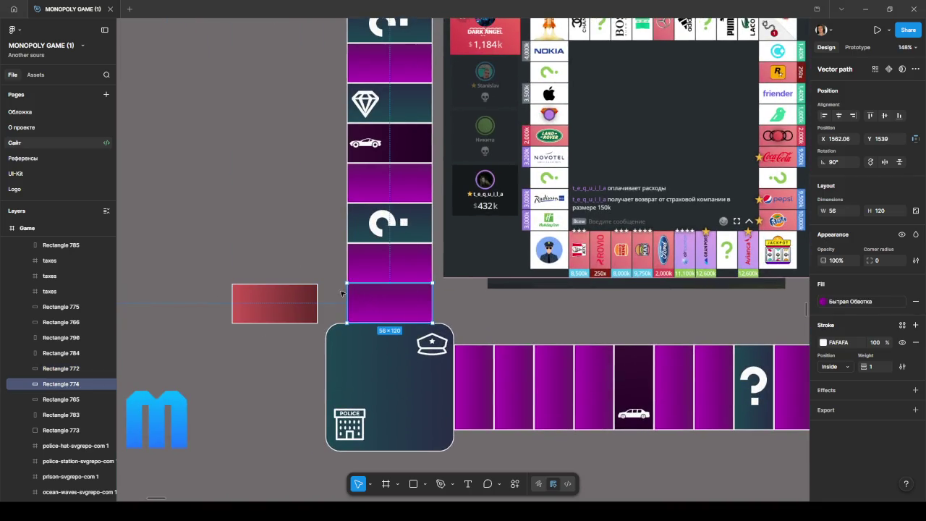
key(Delete)
click(277, 304)
drag(265, 304, 389, 302)
scroll(379, 303, up, 5)
scroll(379, 302, up, 4)
scroll(398, 292, up, 2)
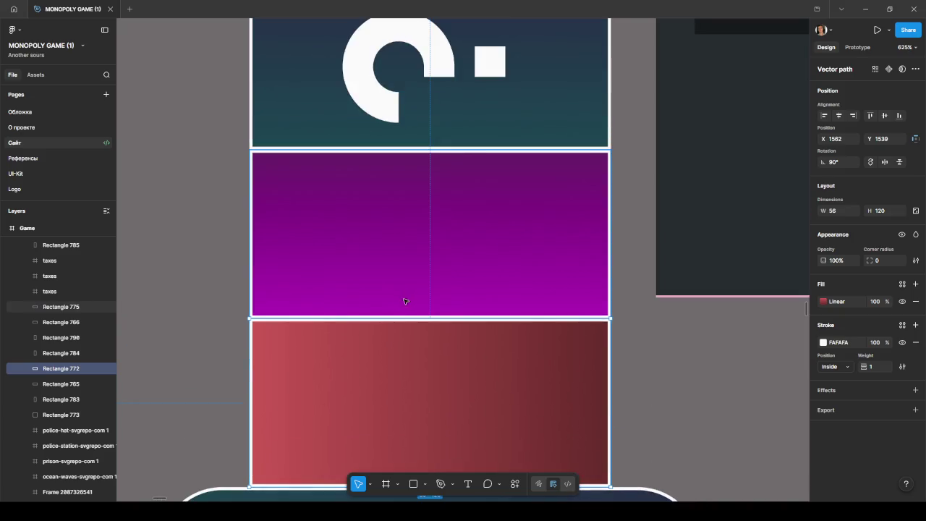
- Delete the two purple tiles above the new red tile
click(428, 286)
scroll(430, 283, down, 5)
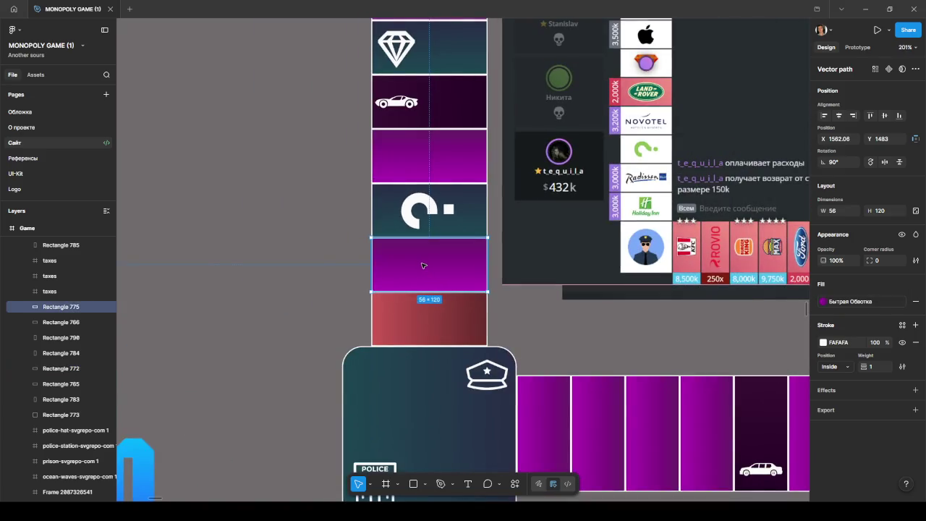
key(Delete)
click(432, 153)
key(Delete)
- Fill the two gaps above with duplicates of the red gradient tile
click(423, 321)
drag(423, 320, 426, 264)
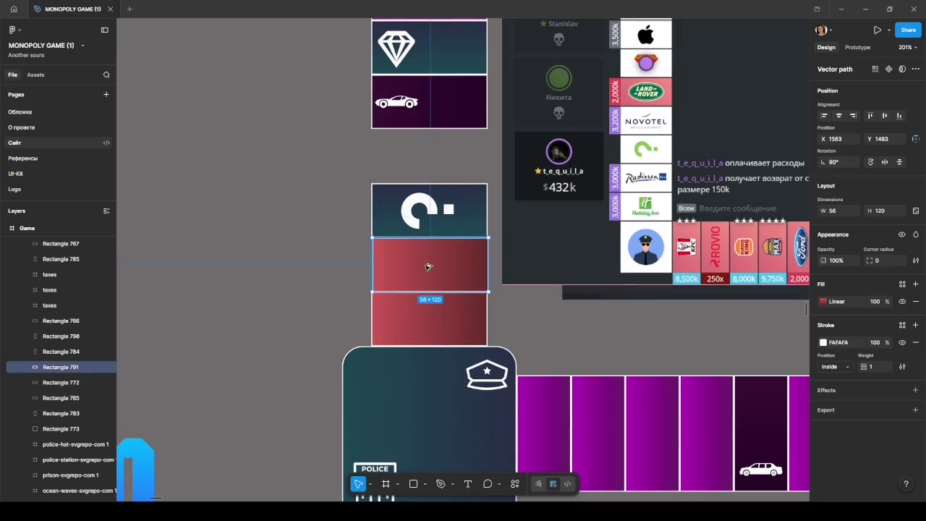
scroll(425, 268, up, 3)
scroll(423, 273, up, 2)
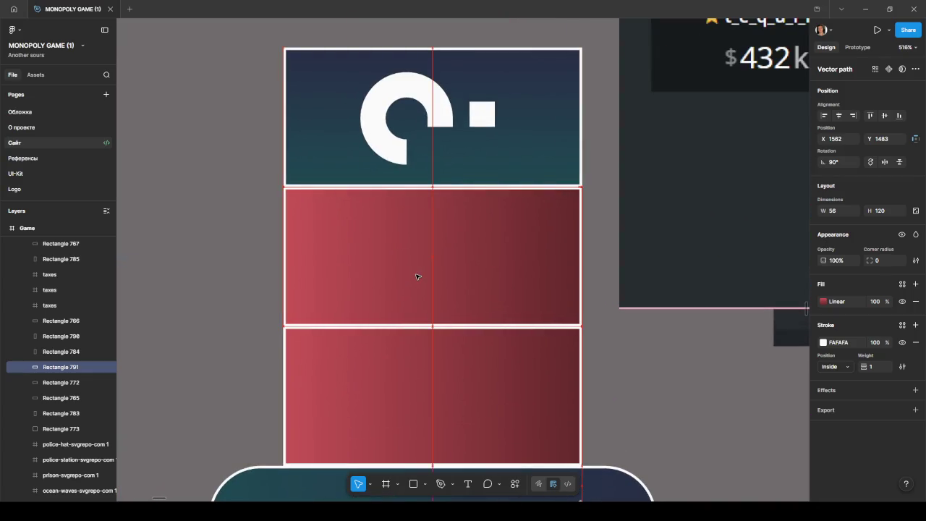
scroll(420, 341, up, 3)
scroll(420, 340, down, 4)
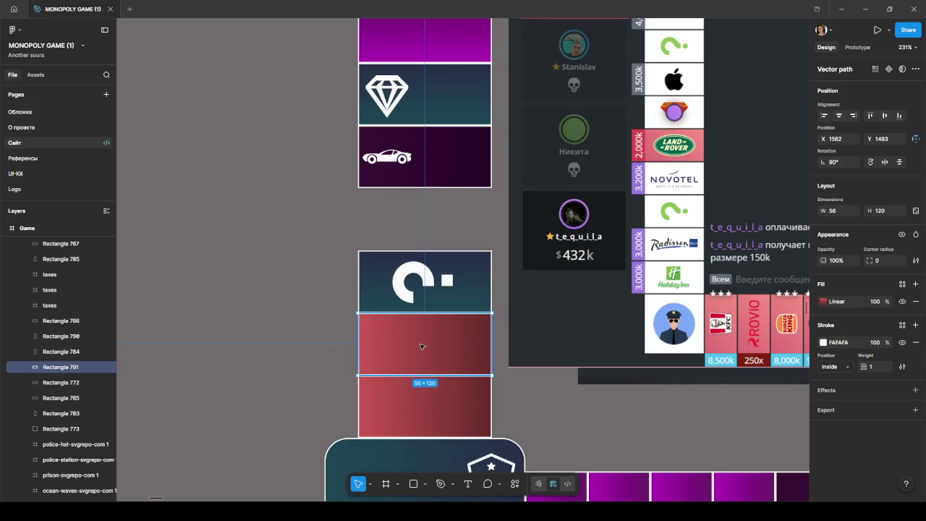
drag(421, 343, 423, 220)
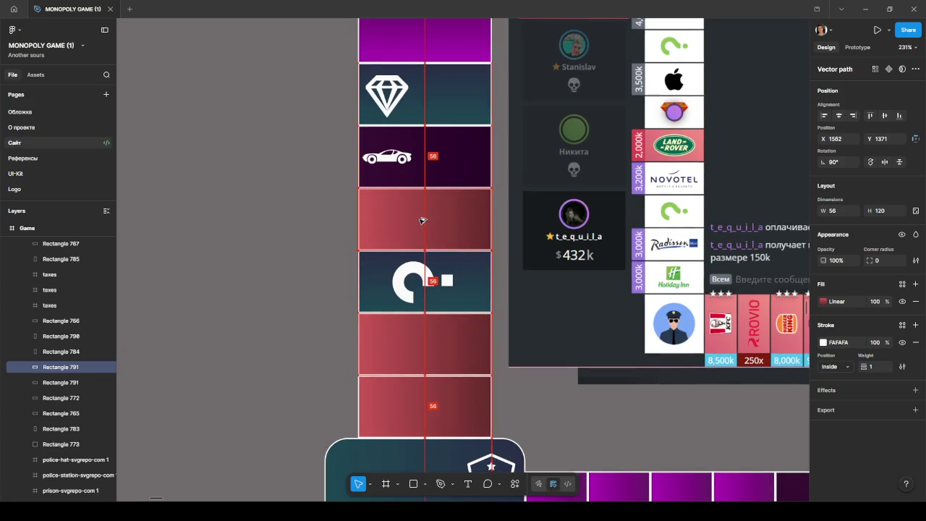
scroll(343, 224, down, 5)
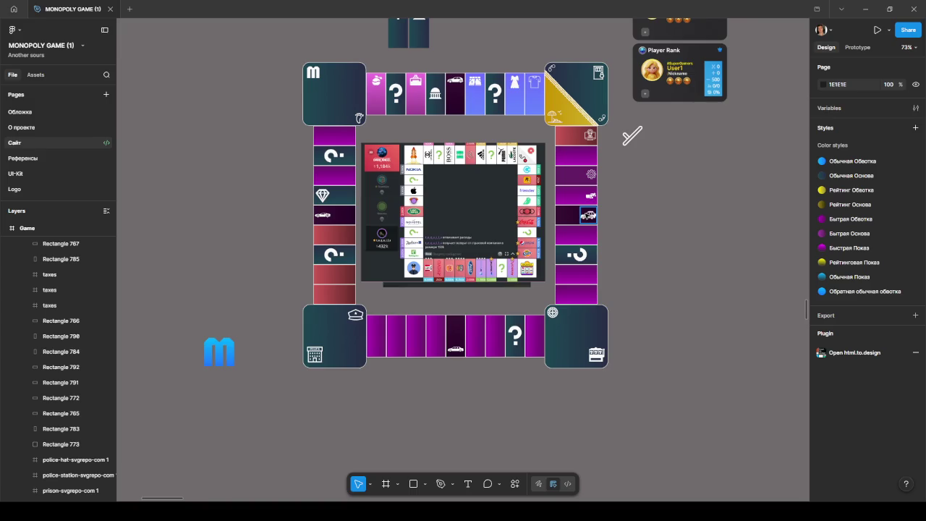
- Review the gradient fill of the red tile atop the right column
click(571, 141)
click(823, 302)
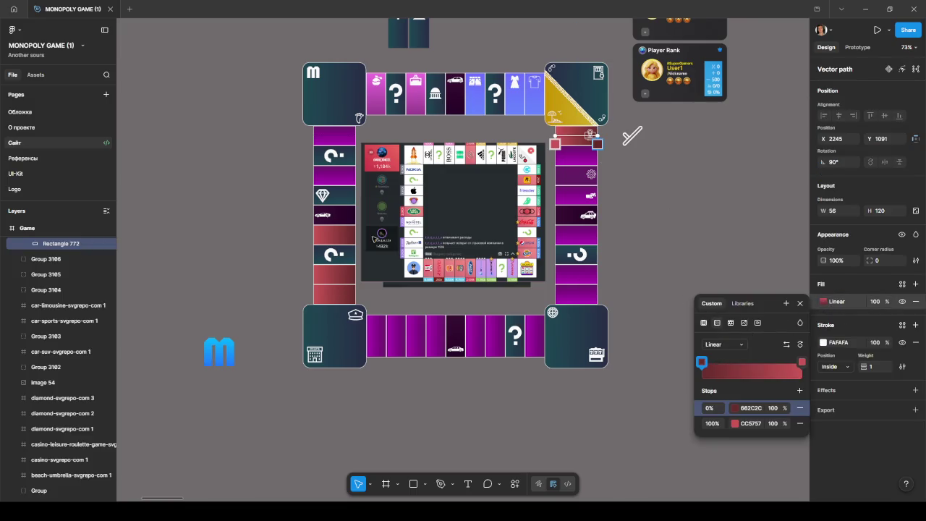
scroll(326, 196, up, 5)
key(Escape)
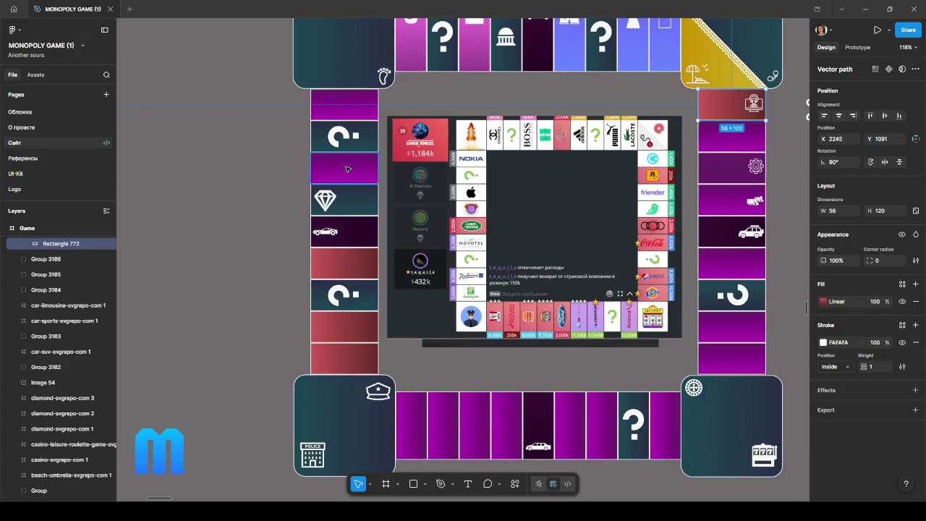
- Show the purple left-column tile's custom gradient stops, 651E66 to 8300B5, and gradient types
click(347, 169)
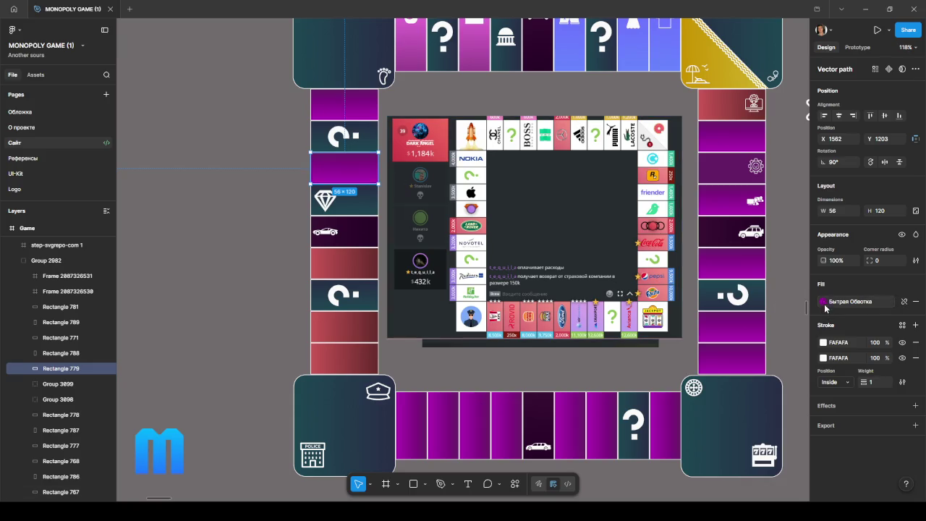
click(823, 302)
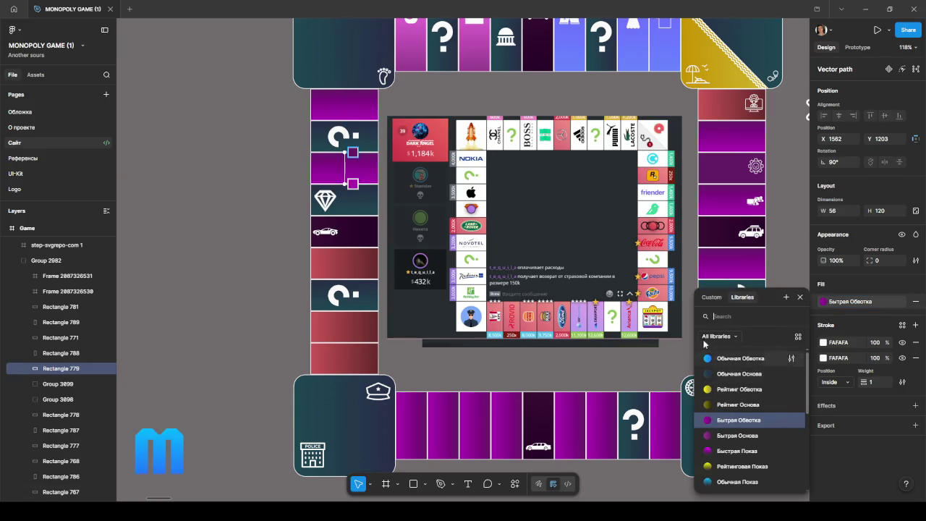
click(712, 297)
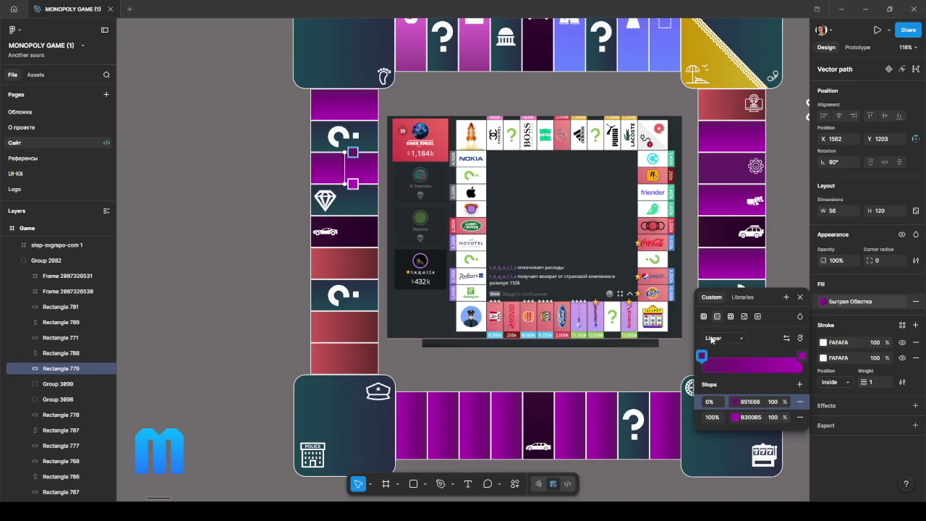
click(713, 340)
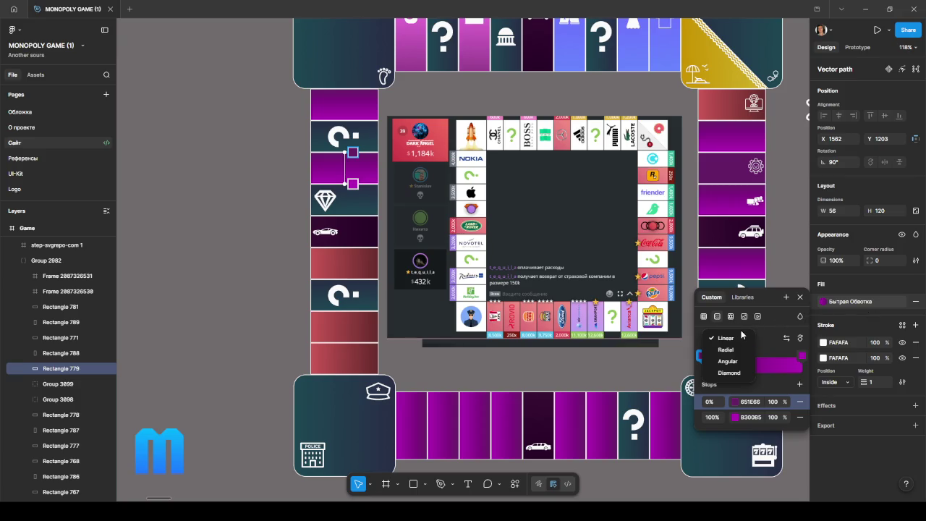
- Set the top right tile's starting gradient stop to dark navy 11005E
scroll(730, 248, up, 1)
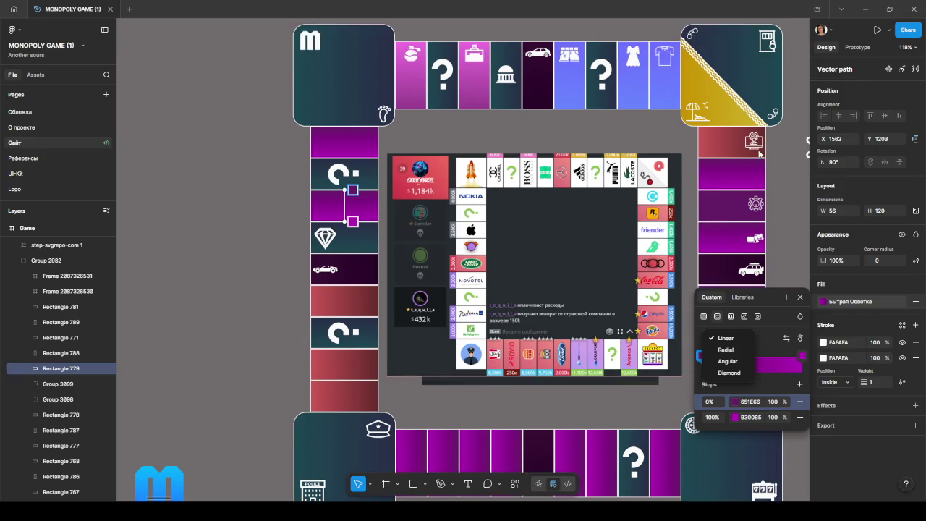
key(Escape)
key(Escape)
click(726, 145)
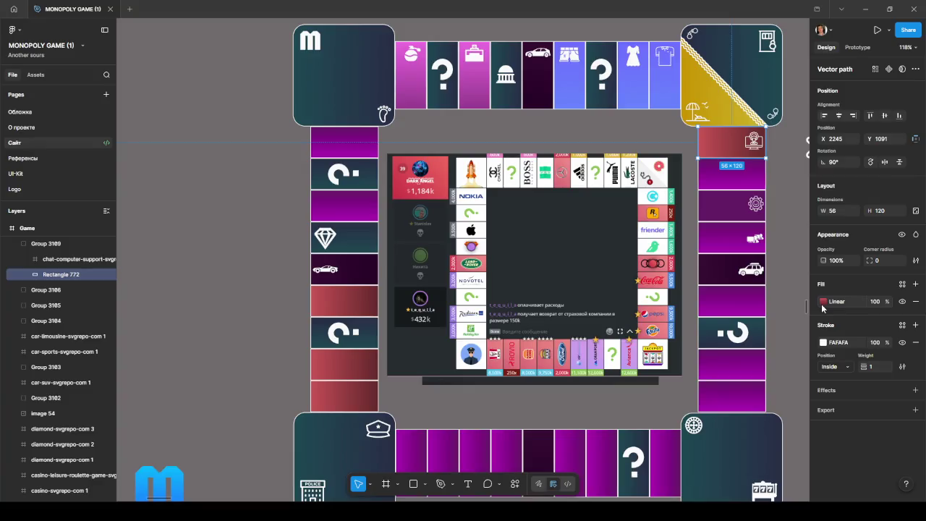
click(823, 301)
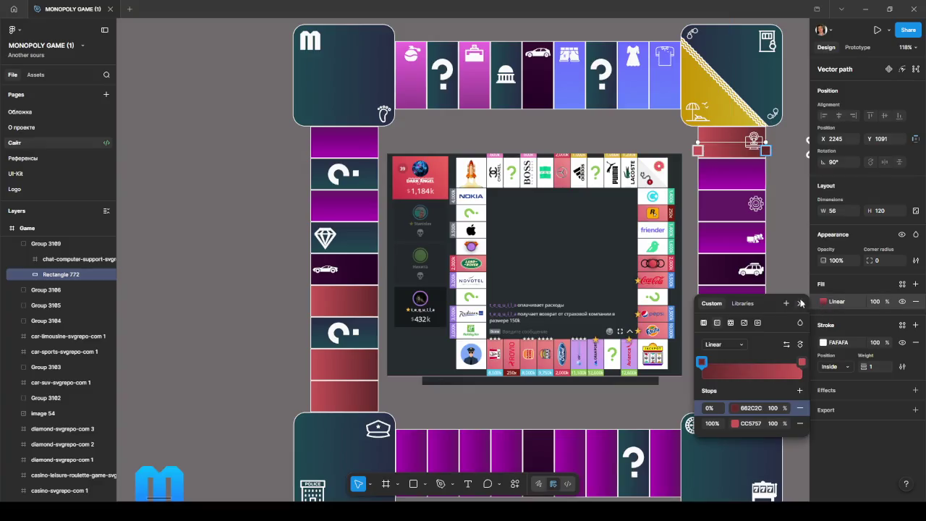
click(701, 362)
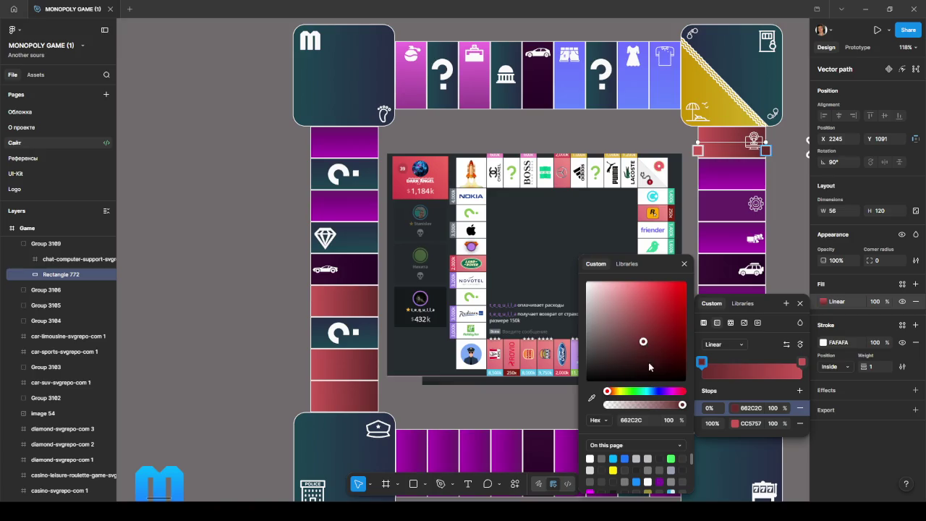
drag(654, 394, 660, 394)
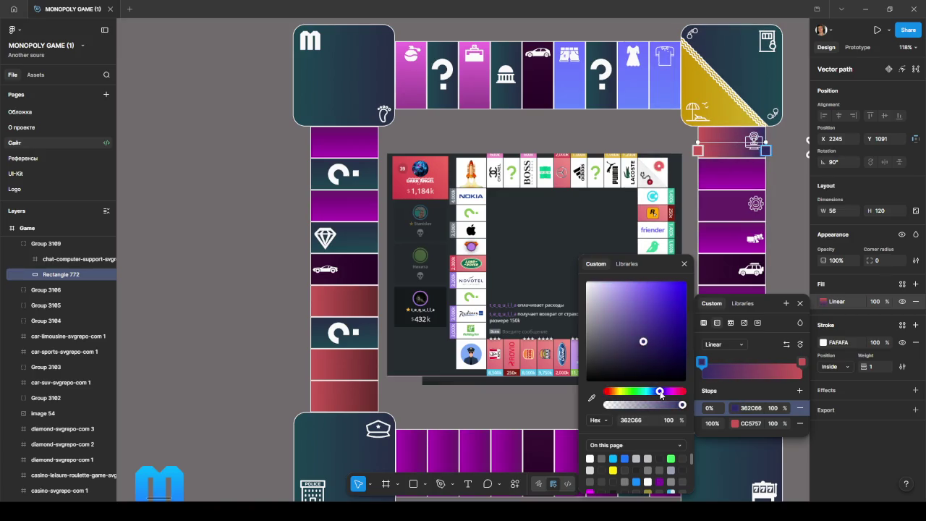
mouse_move(653, 340)
mouse_down()
mouse_move(670, 297)
mouse_move(670, 333)
mouse_move(690, 348)
mouse_up()
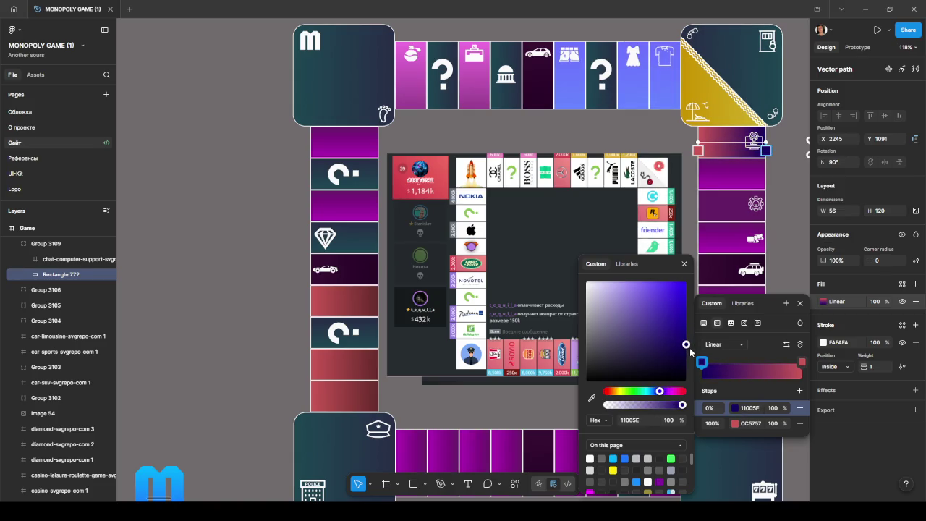
- Set the gradient's end stop to violet 4022C9
click(802, 362)
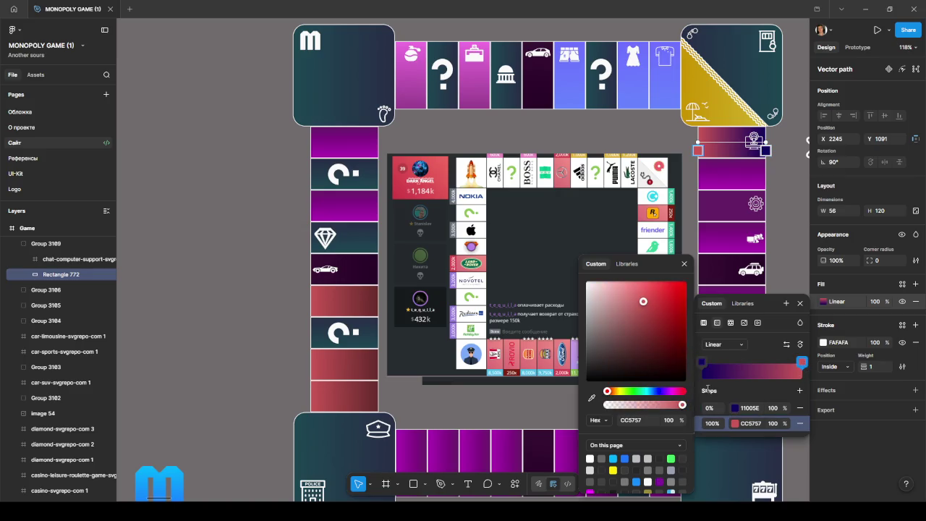
click(660, 391)
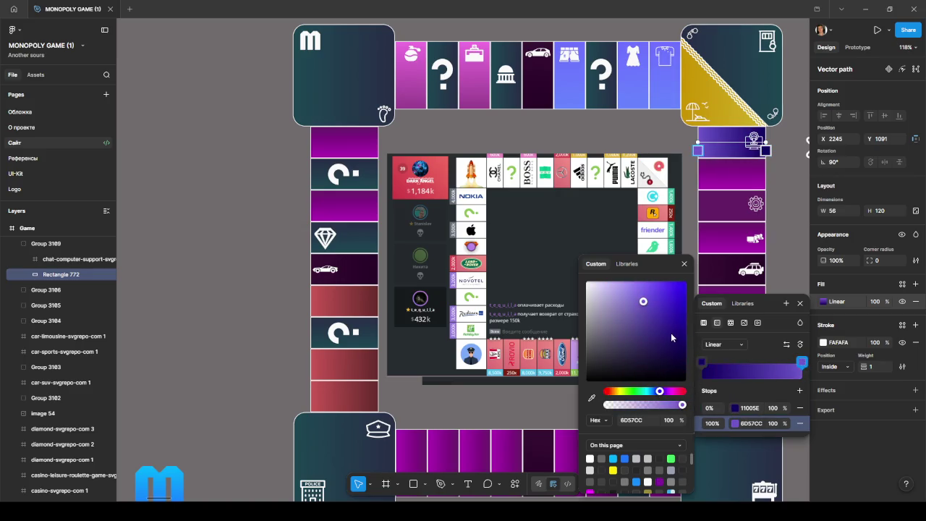
mouse_move(683, 340)
mouse_down()
mouse_move(655, 328)
mouse_move(671, 309)
mouse_up()
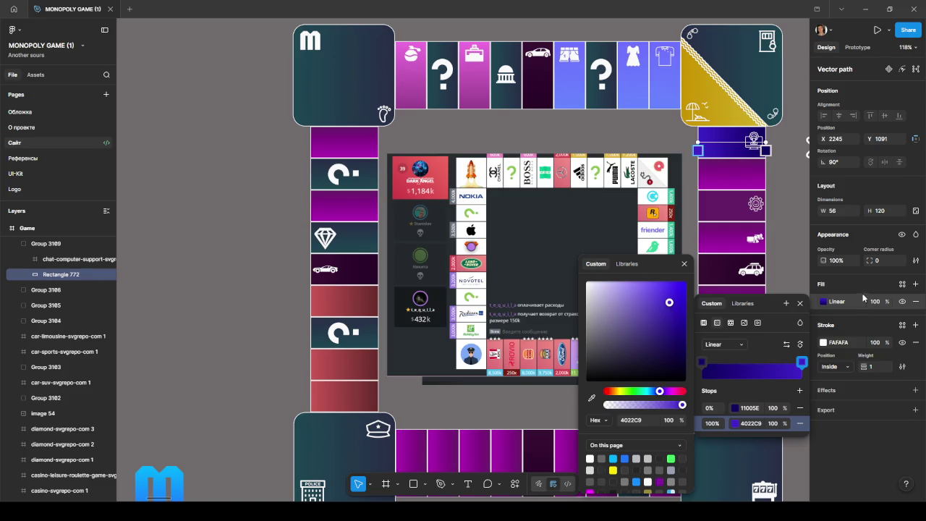
click(816, 299)
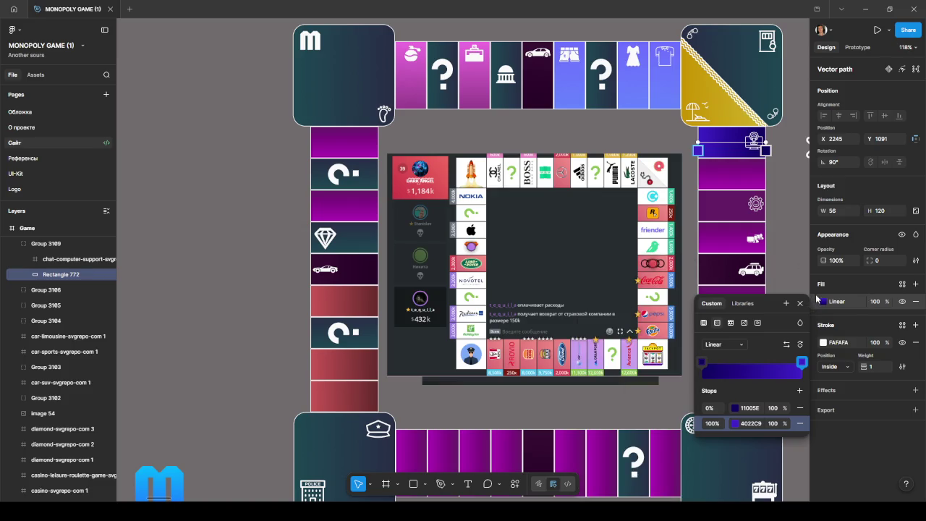
- Detach the purple tile below the recoloured one from its colour style, leaving only its gradient fill
key(Escape)
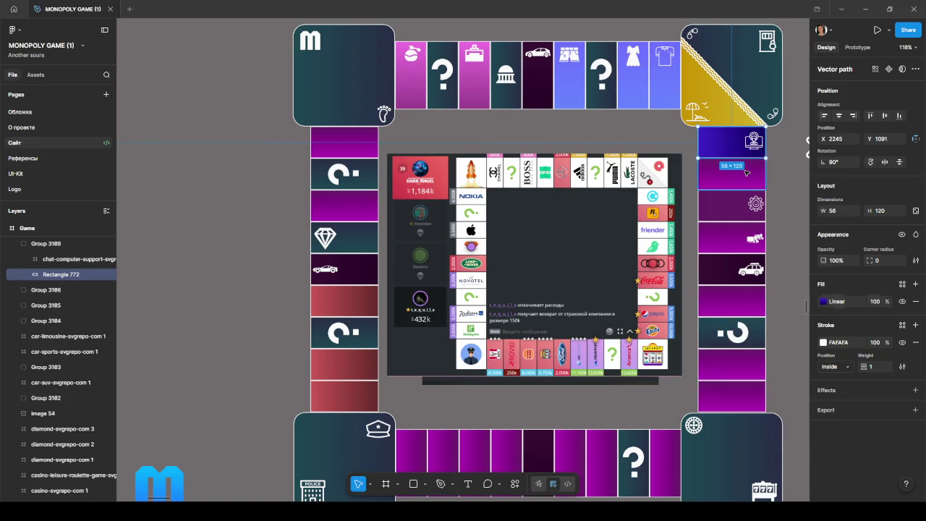
click(749, 175)
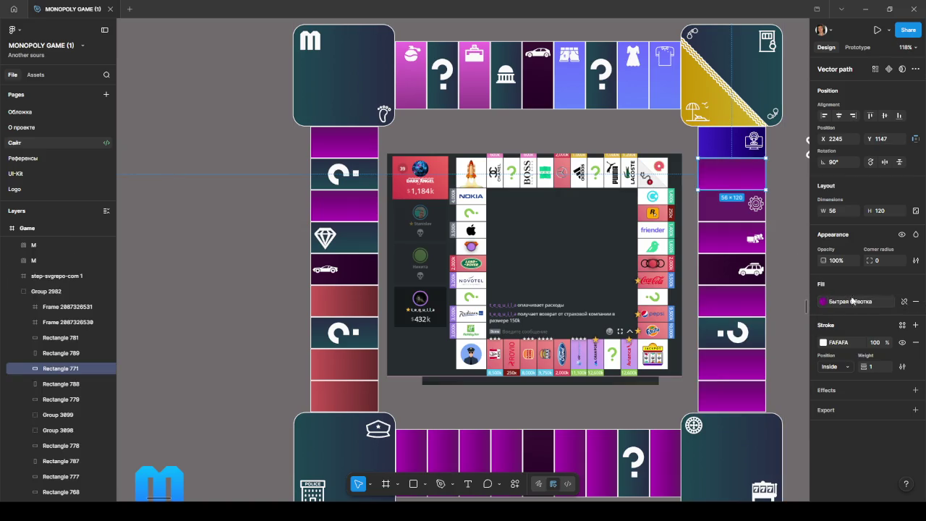
click(903, 301)
click(915, 318)
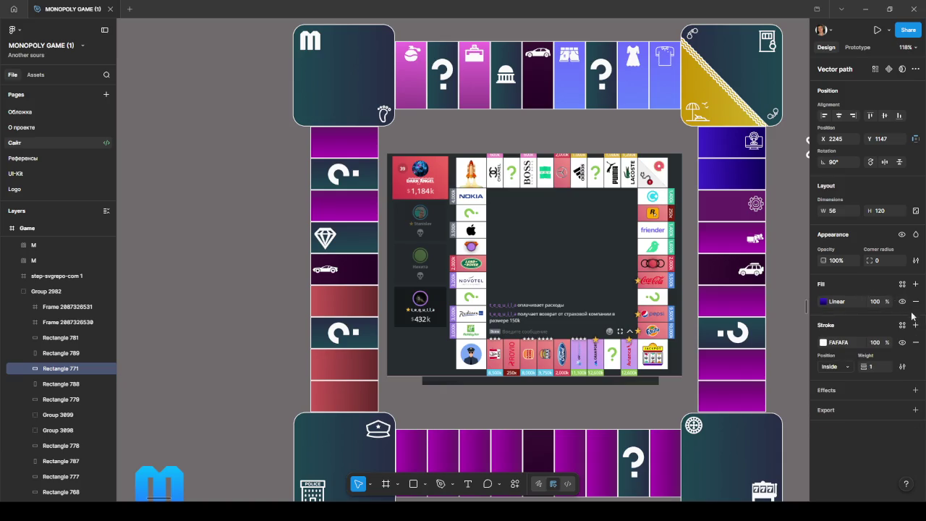
- Detach the tile beneath the gear tile from its style and delete the fill of the tile above it
click(713, 210)
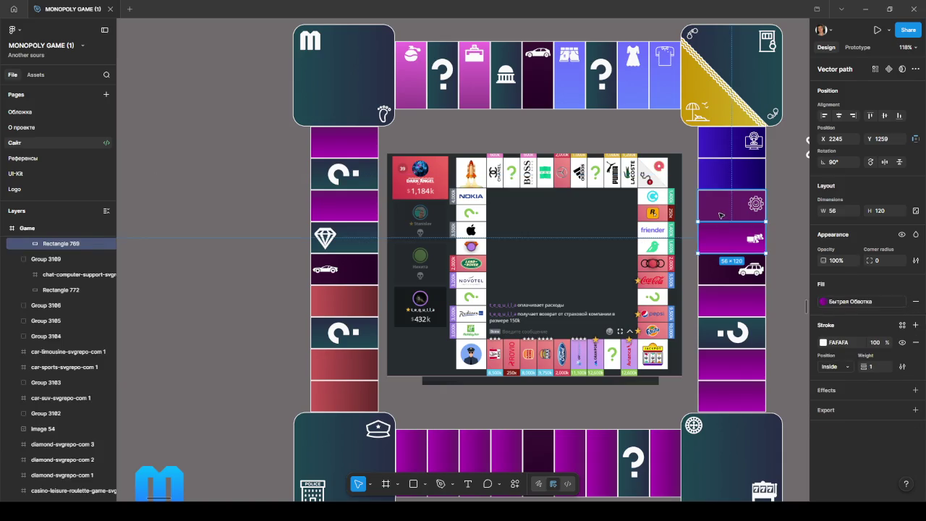
double_click(706, 207)
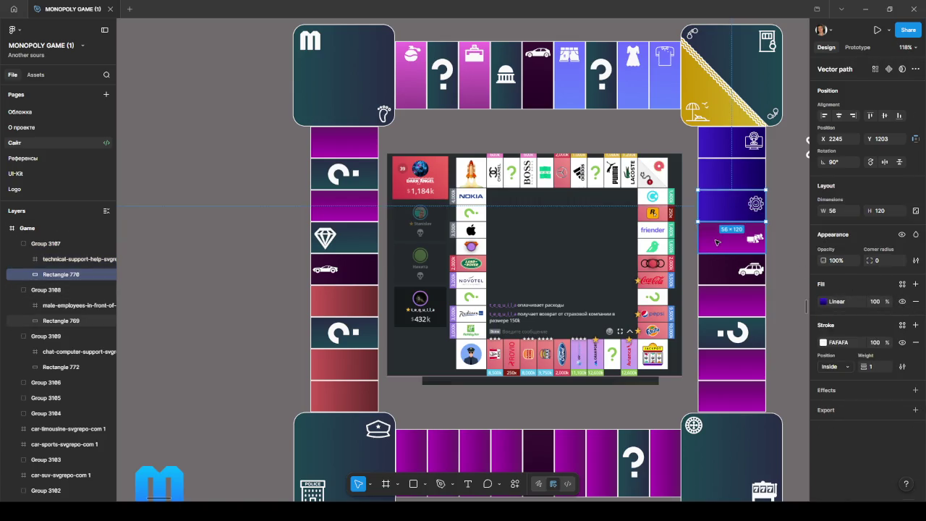
click(726, 246)
click(902, 301)
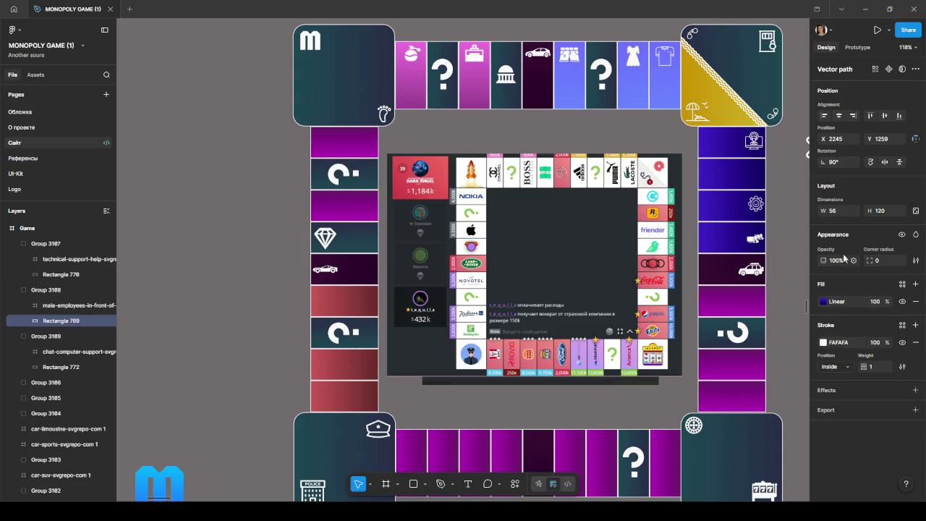
click(726, 184)
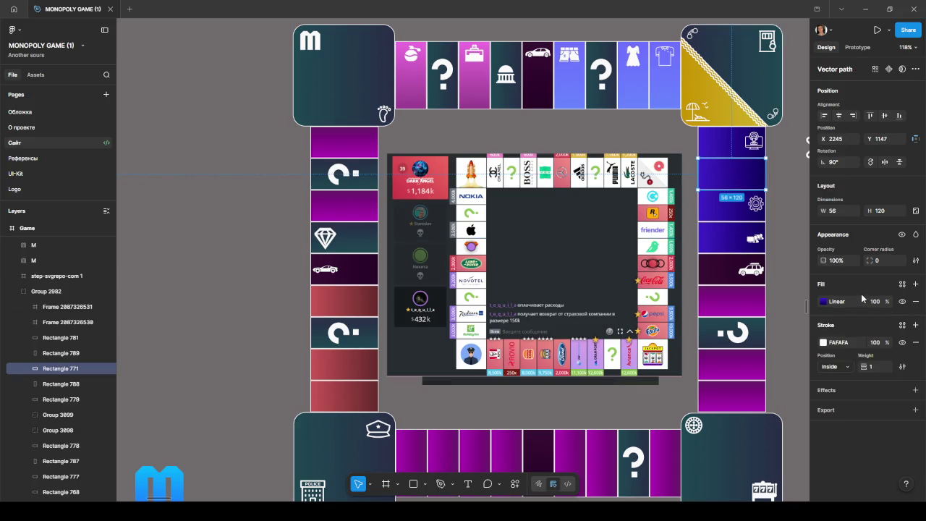
click(915, 301)
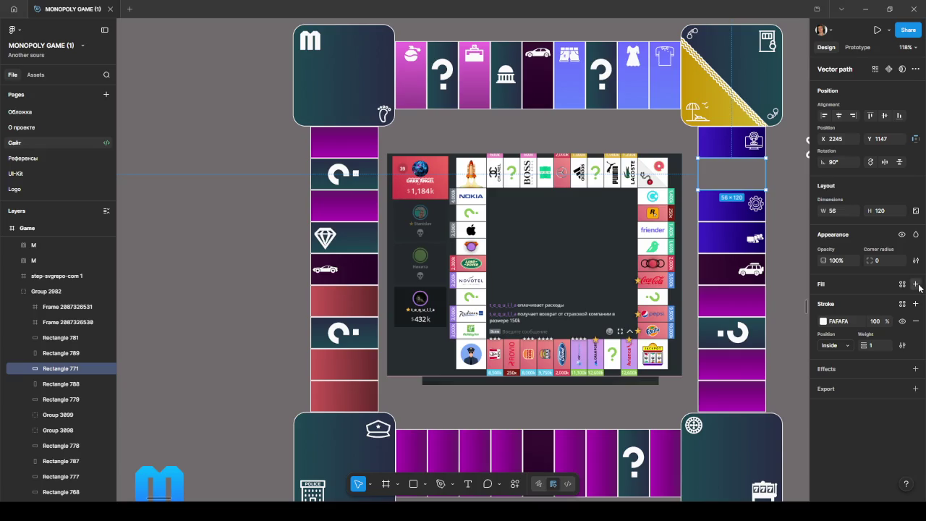
- Add a new fill to the emptied tile, tune it to teal 007F88, and make it a linear gradient
click(915, 284)
click(823, 301)
click(732, 392)
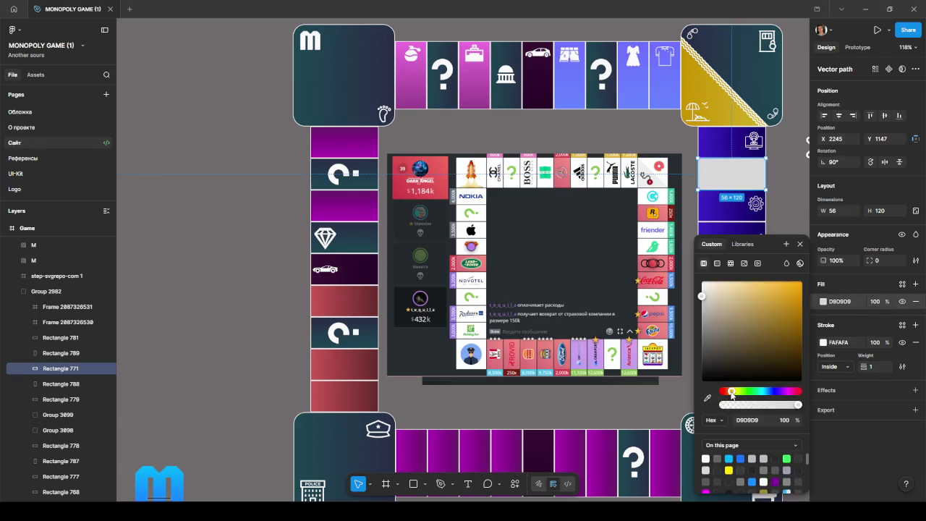
mouse_move(782, 312)
mouse_down()
mouse_move(786, 302)
mouse_move(781, 344)
mouse_up()
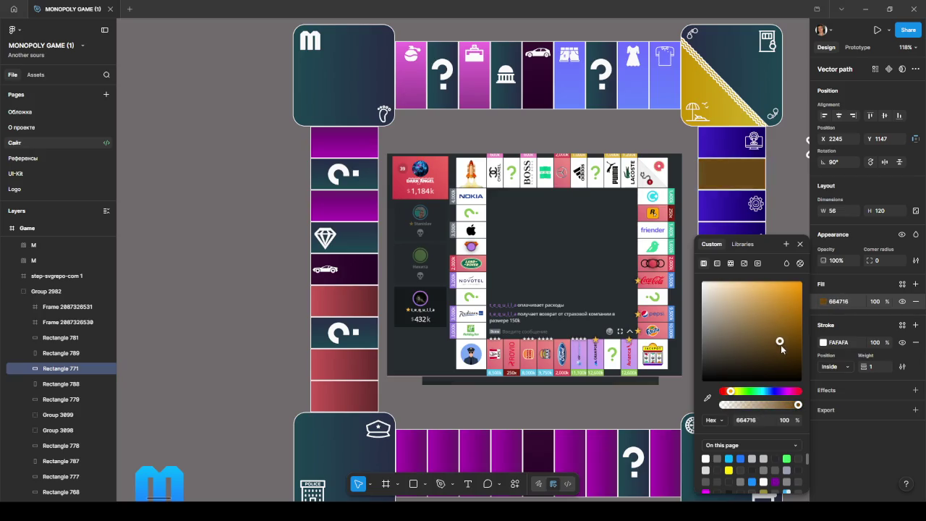
click(747, 391)
mouse_move(776, 328)
mouse_down()
mouse_move(791, 315)
mouse_move(794, 323)
mouse_up()
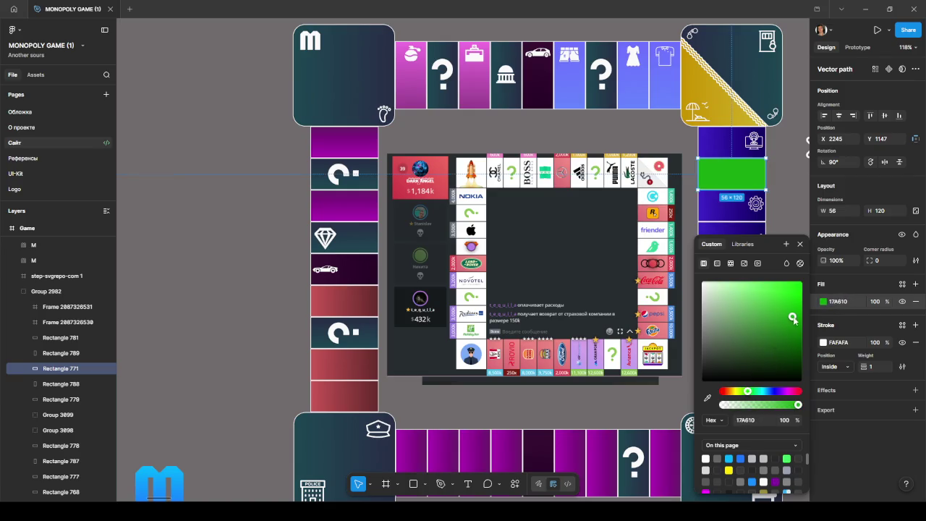
mouse_move(793, 321)
mouse_down()
mouse_move(756, 325)
mouse_move(771, 351)
mouse_up()
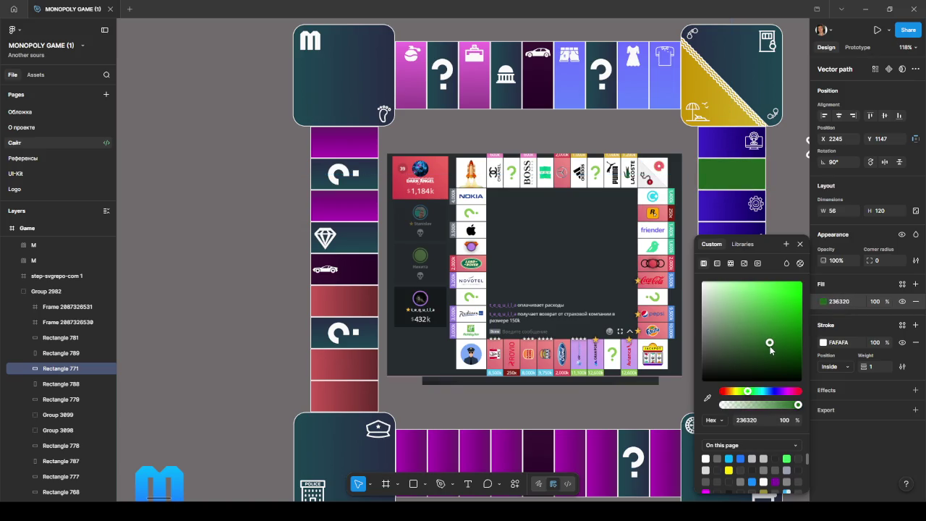
drag(748, 391, 735, 392)
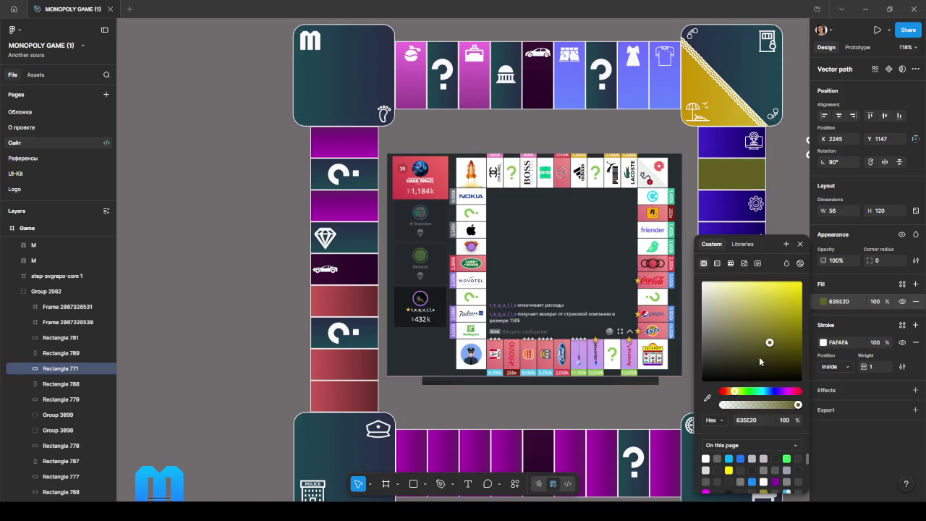
drag(780, 334, 794, 331)
drag(757, 392, 762, 391)
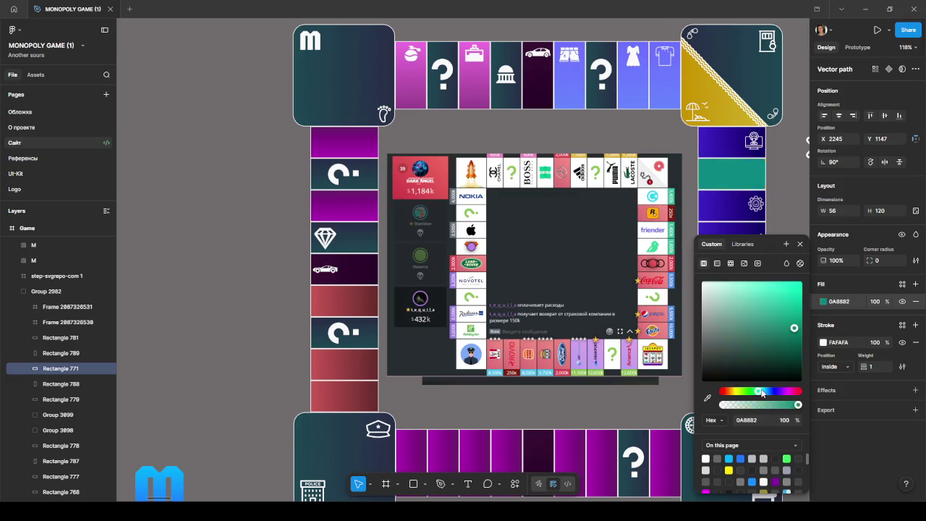
drag(794, 331, 803, 328)
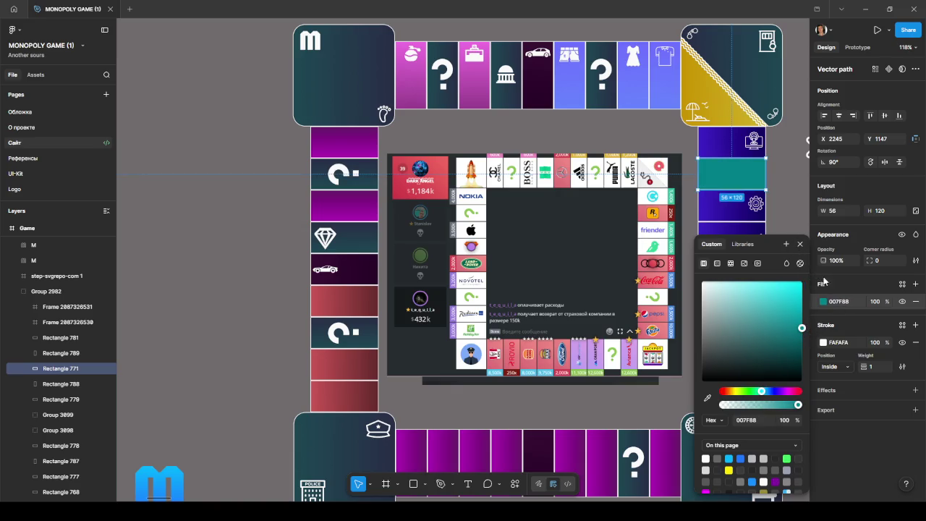
click(719, 263)
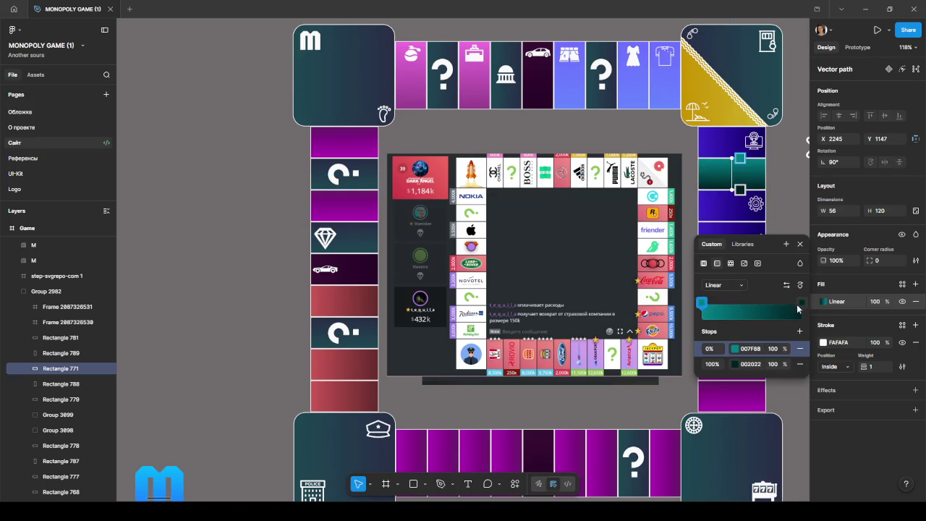
- Rotate the teal gradient's handles so it runs left to right across the tile
mouse_move(740, 158)
mouse_down()
mouse_move(759, 175)
mouse_move(699, 172)
mouse_up()
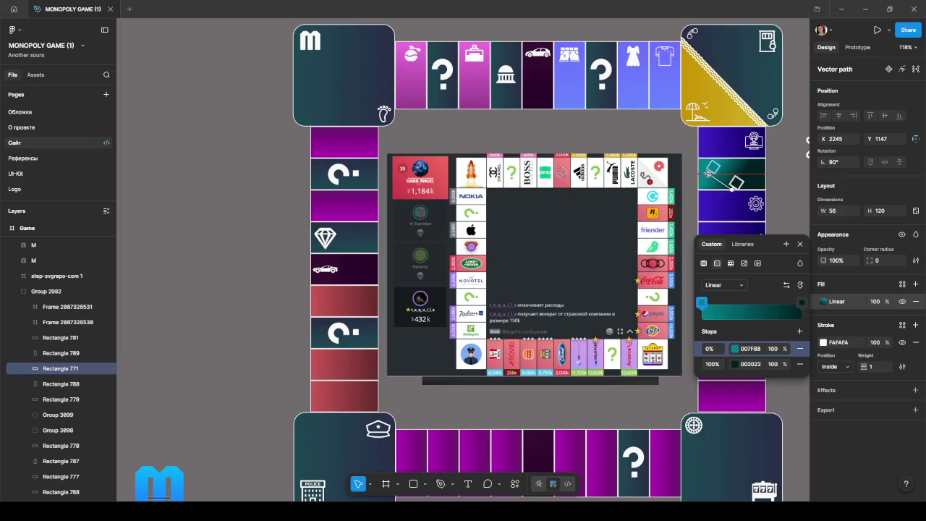
drag(735, 183, 766, 167)
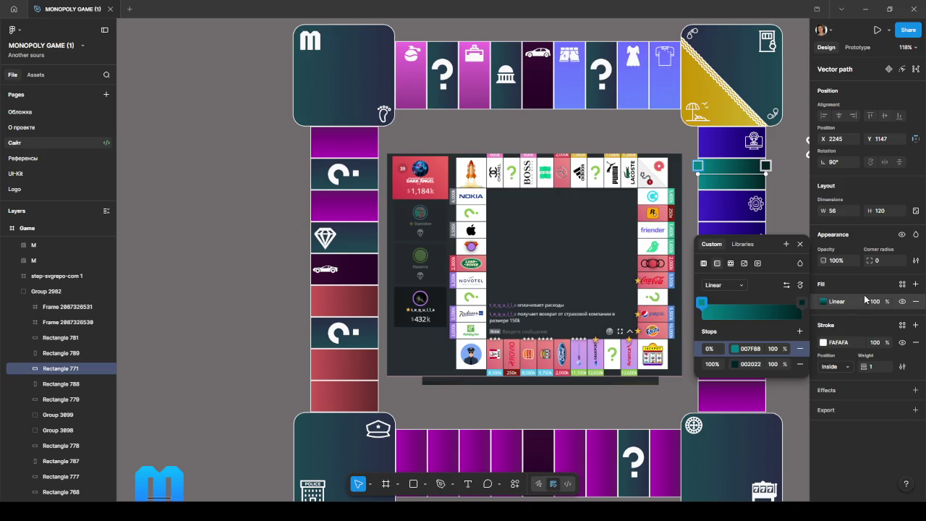
click(454, 447)
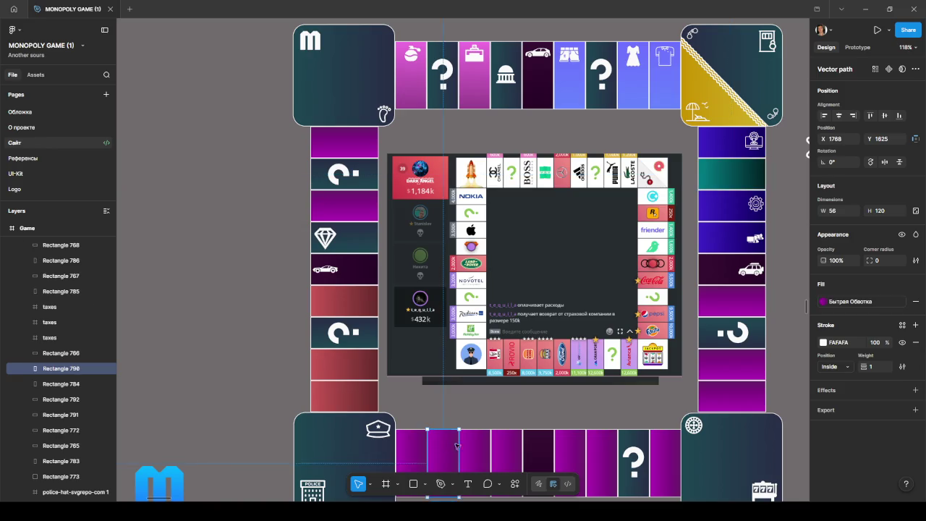
- Paste the teal tile's gradient onto the second bottom-row tile and delete its old purple fill
click(732, 174)
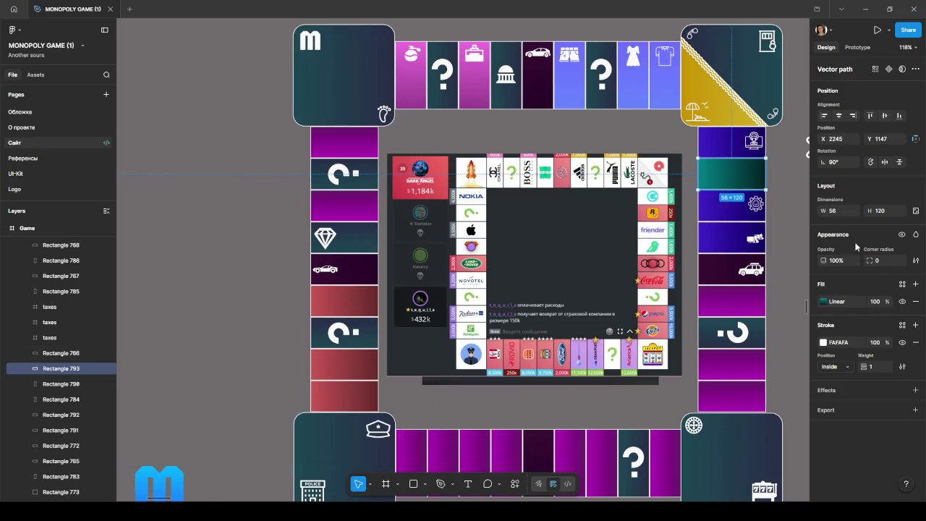
key(ctrl+z)
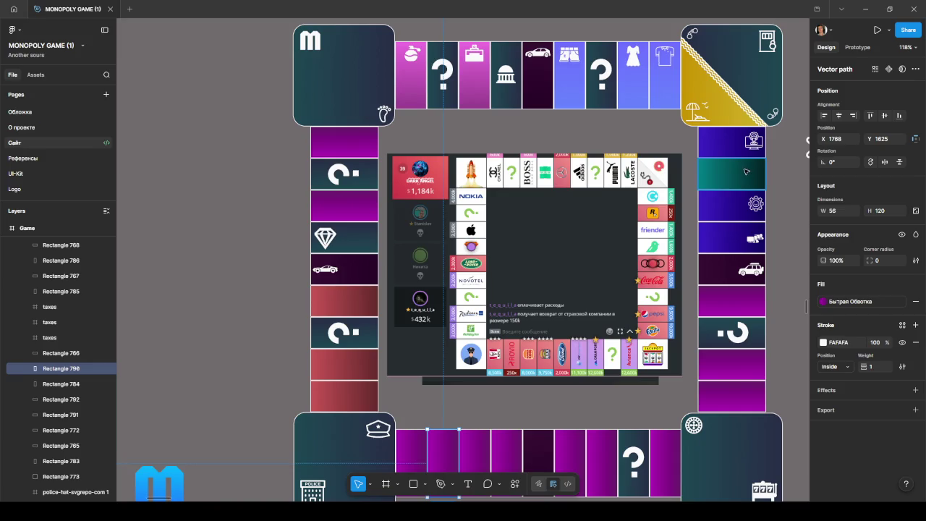
click(746, 172)
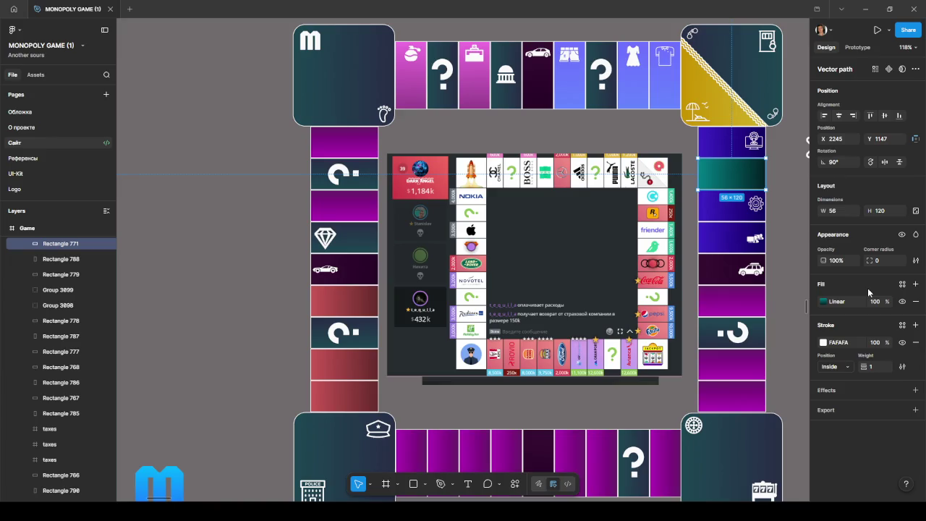
click(822, 301)
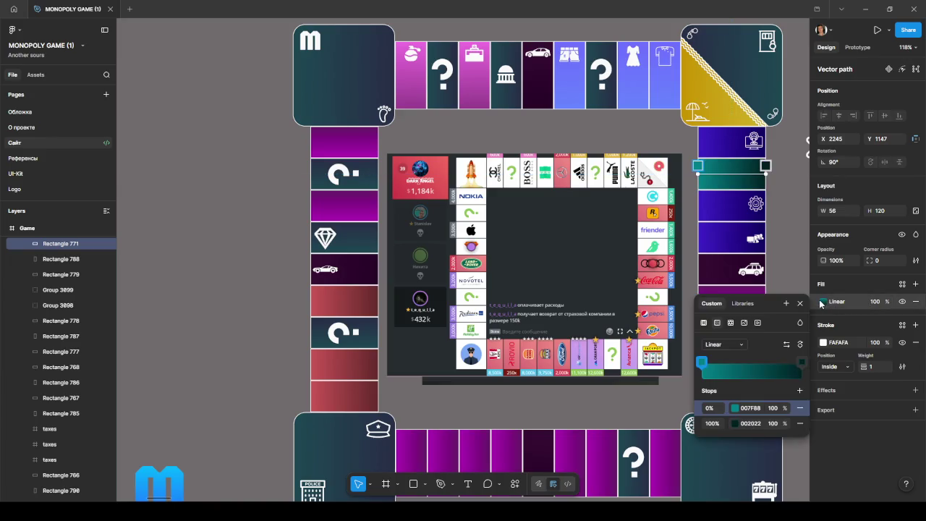
click(449, 456)
key(ctrl+v)
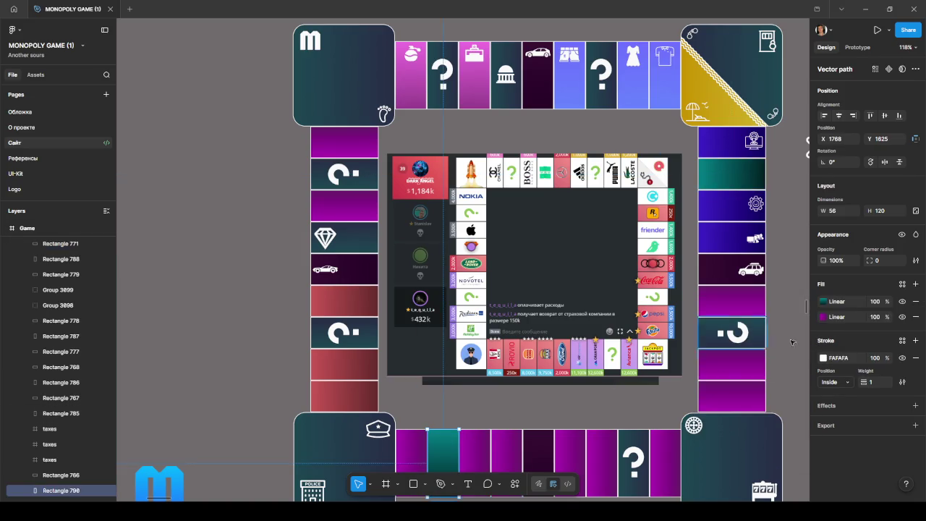
click(916, 316)
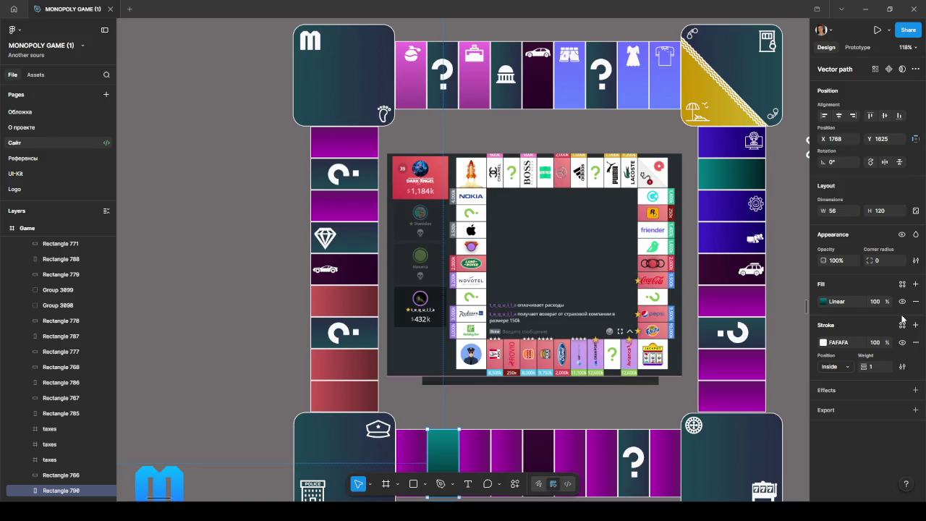
- Bring up the gear tile's linear gradient settings, 11005E to 4022C9
scroll(696, 237, down, 1)
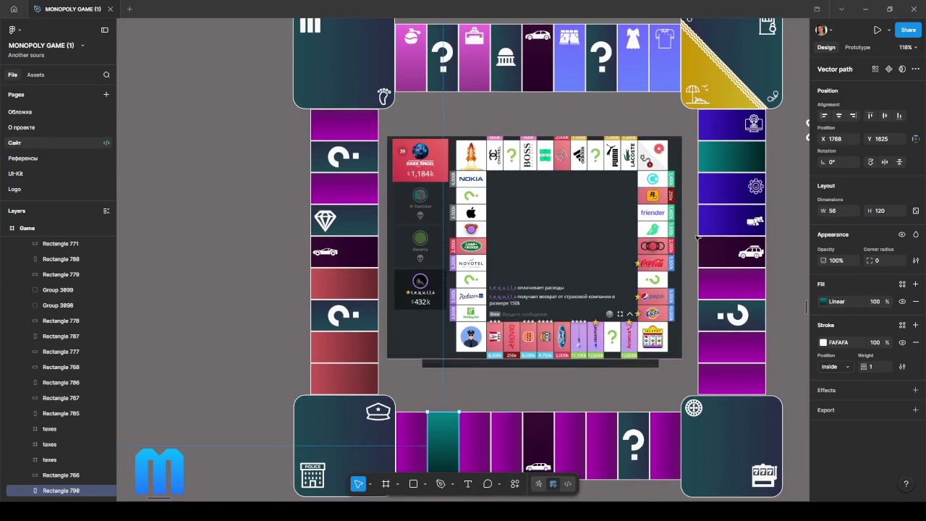
click(780, 235)
scroll(753, 244, right, 2)
scroll(723, 244, down, 3)
scroll(693, 244, down, 2)
scroll(695, 238, up, 4)
scroll(651, 238, up, 2)
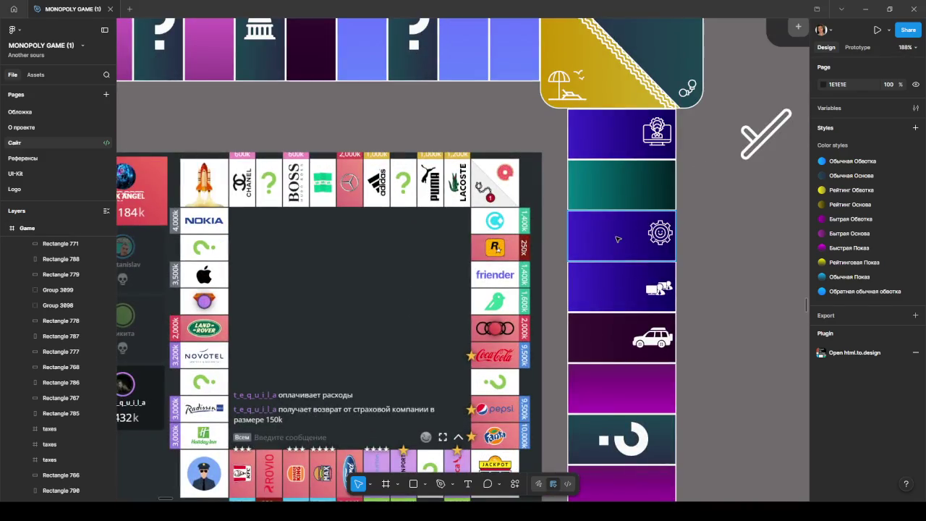
click(617, 238)
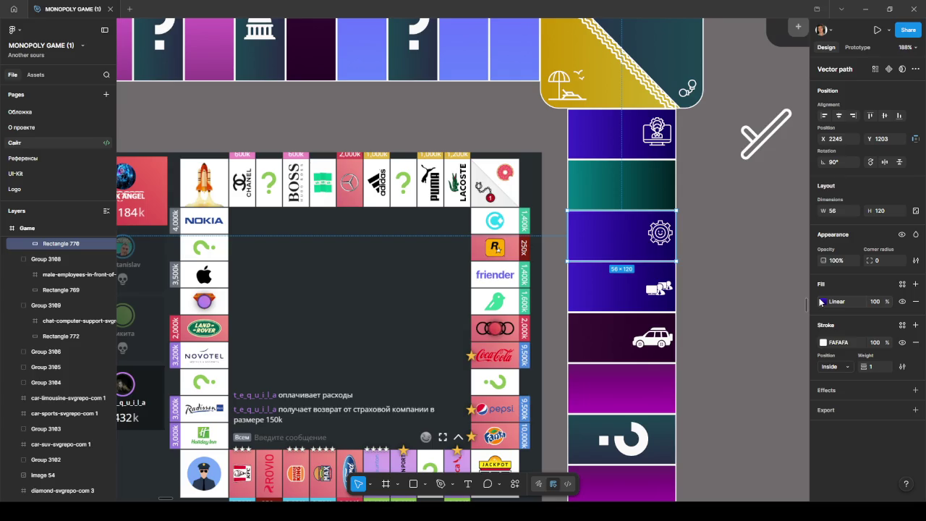
click(830, 306)
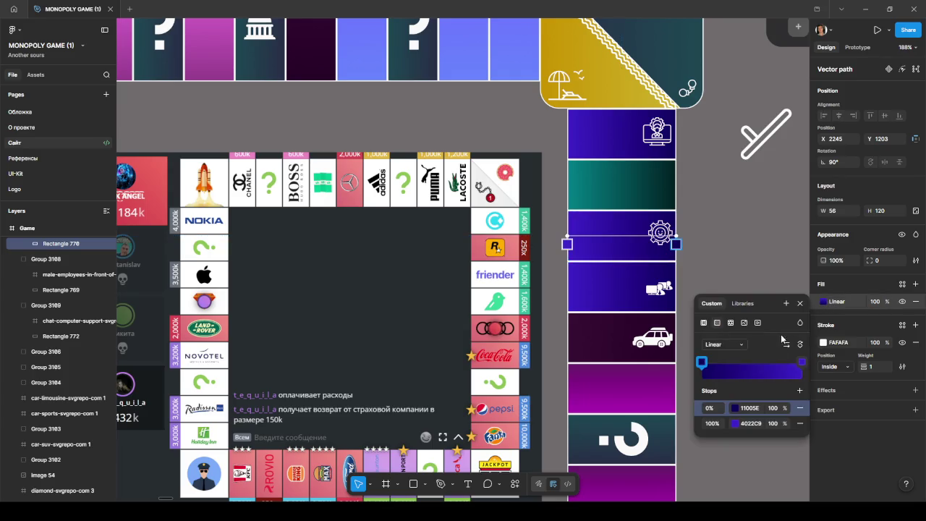
- Set the gear gradient's 100% stop to the lighter violet 795BFF
click(802, 364)
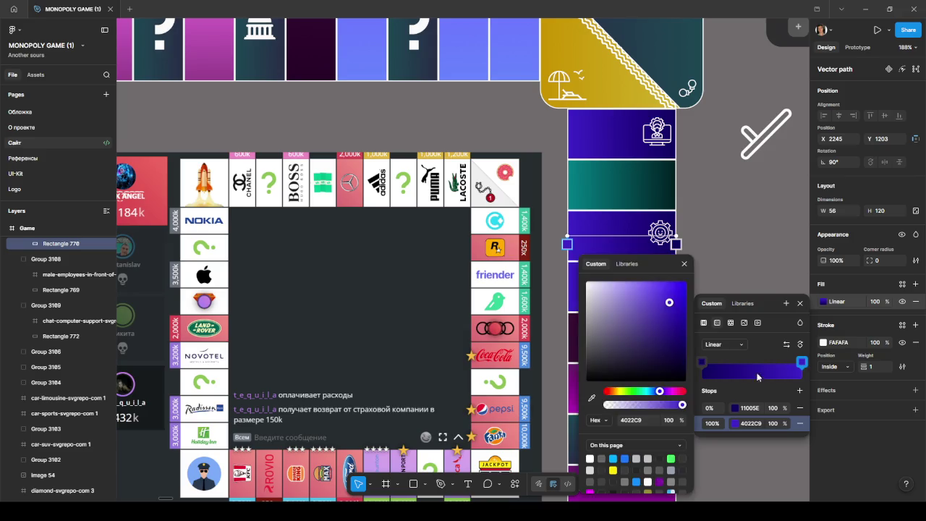
click(666, 300)
drag(666, 299, 651, 285)
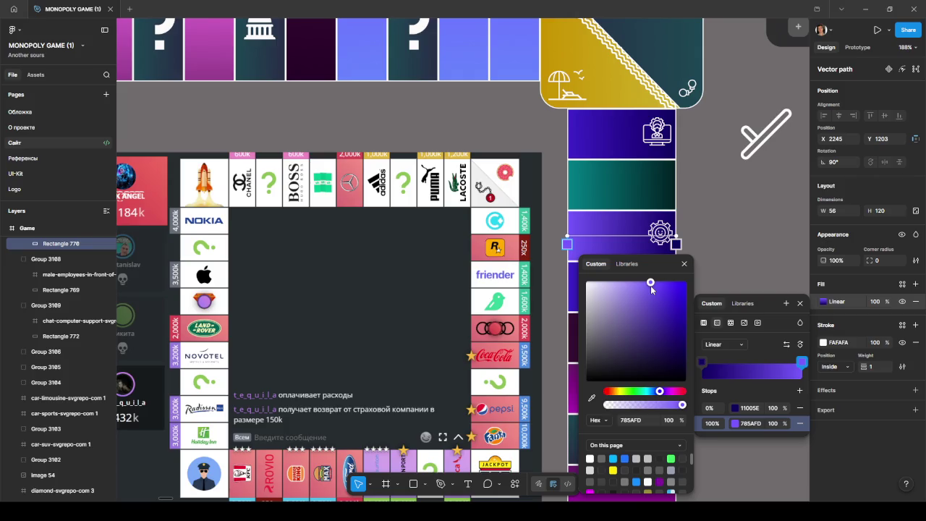
mouse_move(650, 285)
mouse_down()
mouse_move(648, 293)
mouse_move(651, 285)
mouse_up()
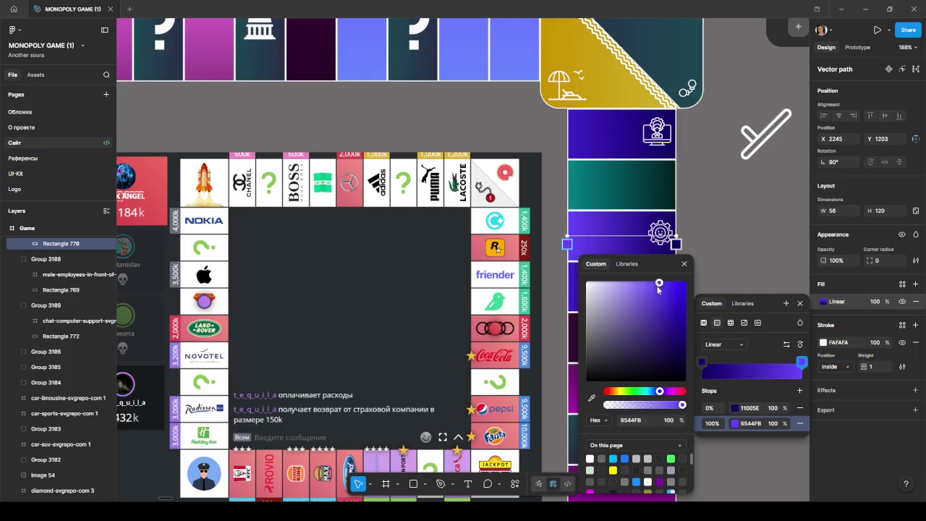
scroll(533, 244, up, 3)
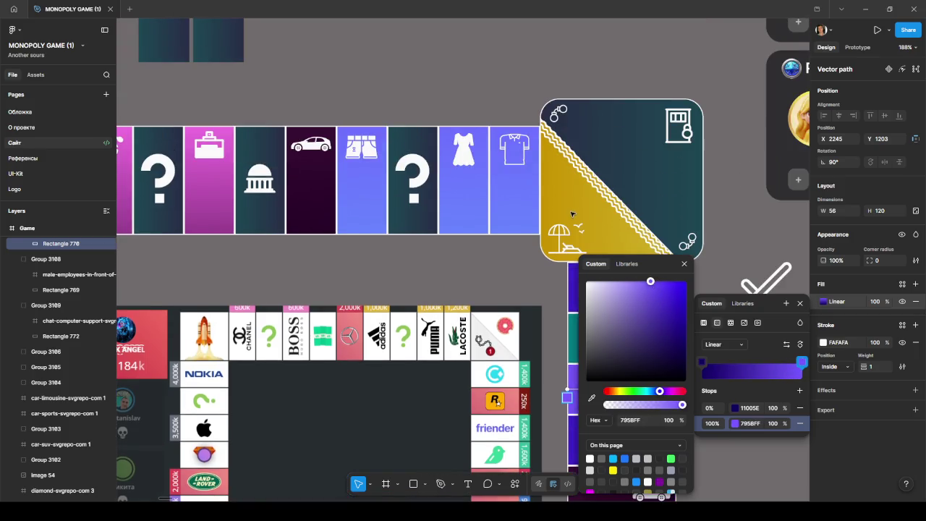
scroll(533, 244, down, 1)
scroll(533, 244, down, 3)
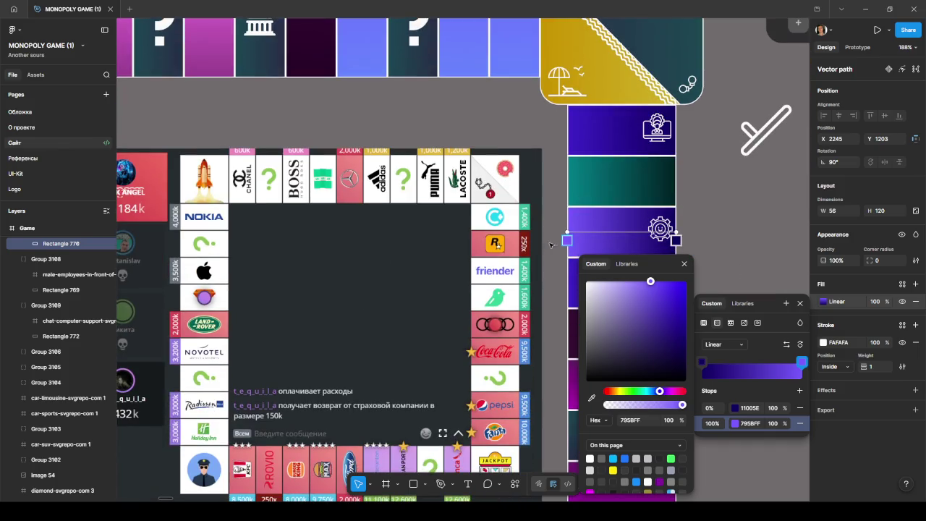
key(Escape)
- Undo an accidental switch to solid 11005E so the gear tile keeps its gradient, then deselect it
scroll(715, 221, down, 3)
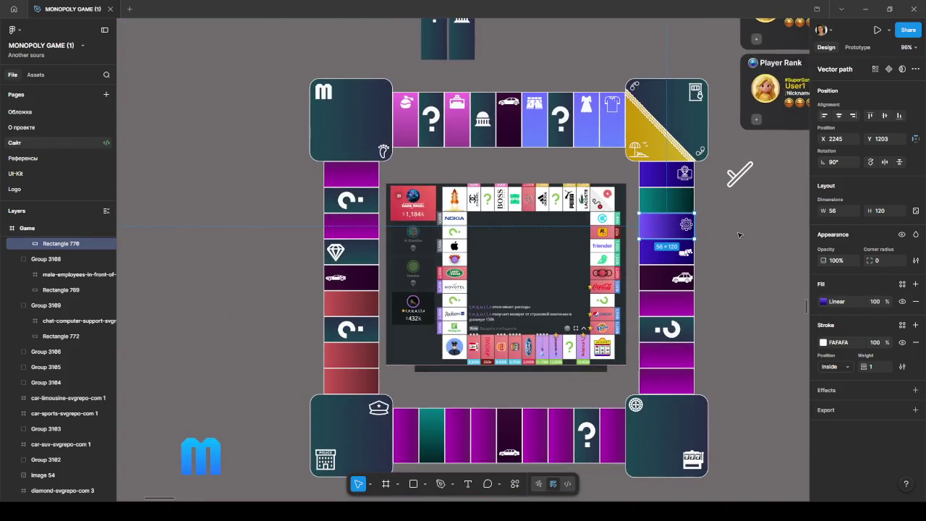
click(822, 302)
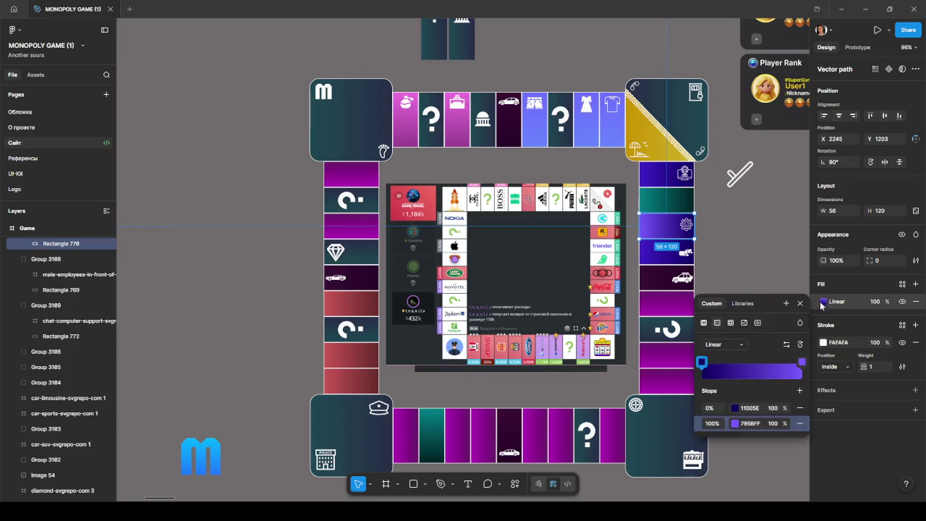
click(703, 323)
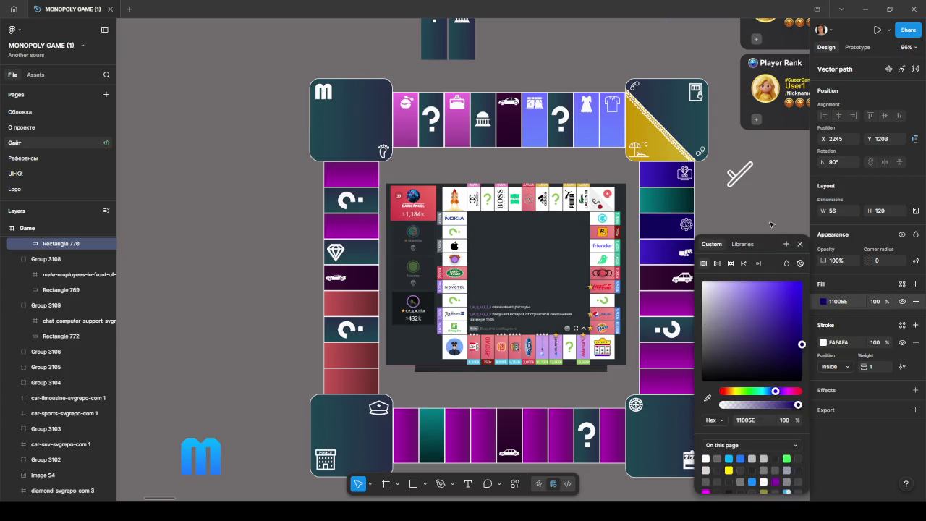
key(ctrl+z)
key(Escape)
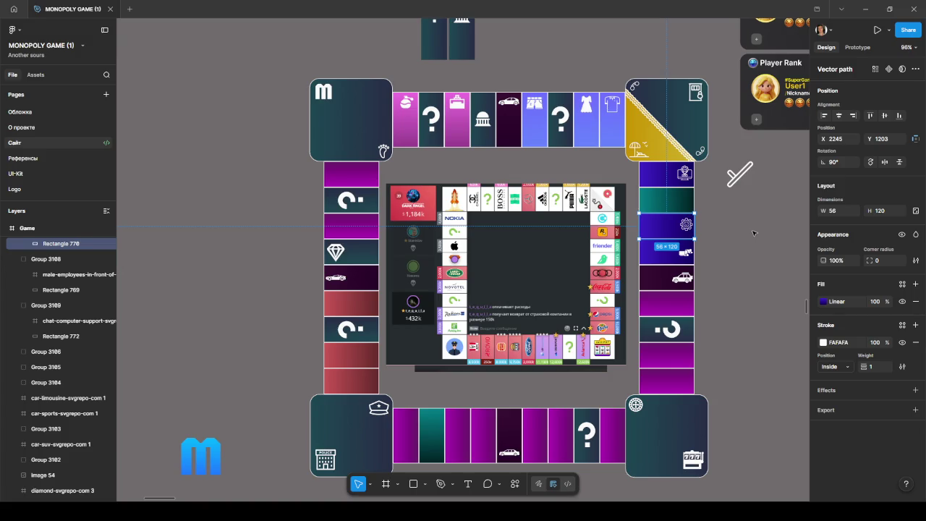
click(736, 257)
ctrl+scroll(733, 259, up, 2)
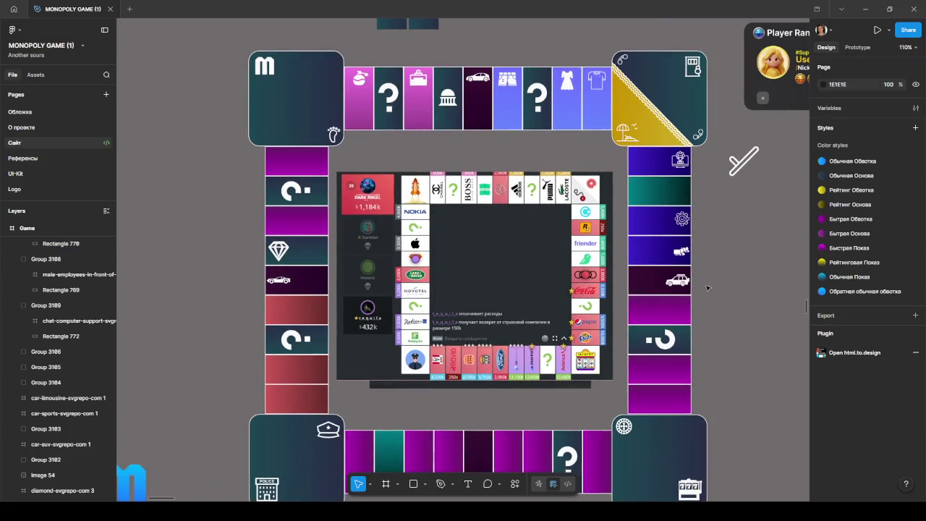
scroll(707, 260, down, 2)
scroll(705, 234, down, 2)
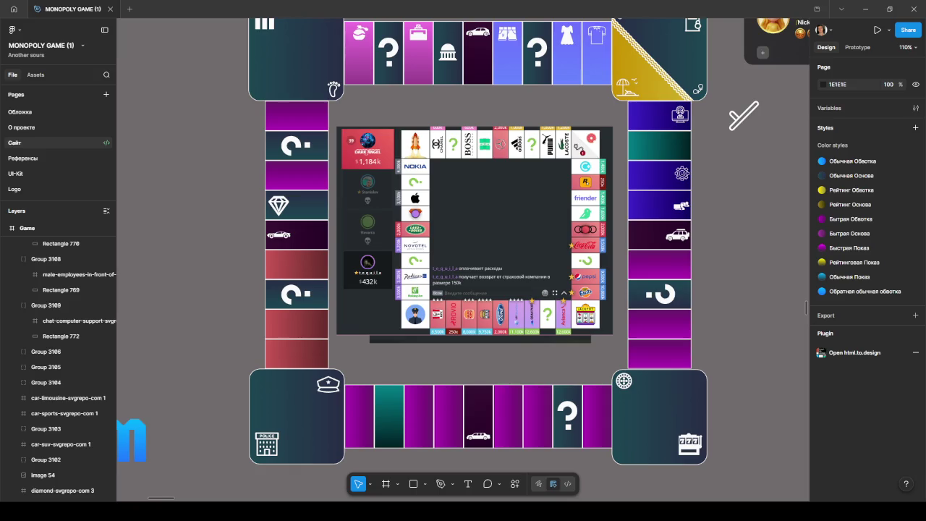
- Move the Pac-Man and space-invader icons off the board and make Pac-Man white #FAFAFA
click(231, 253)
scroll(188, 253, down, 5)
drag(264, 254, 509, 247)
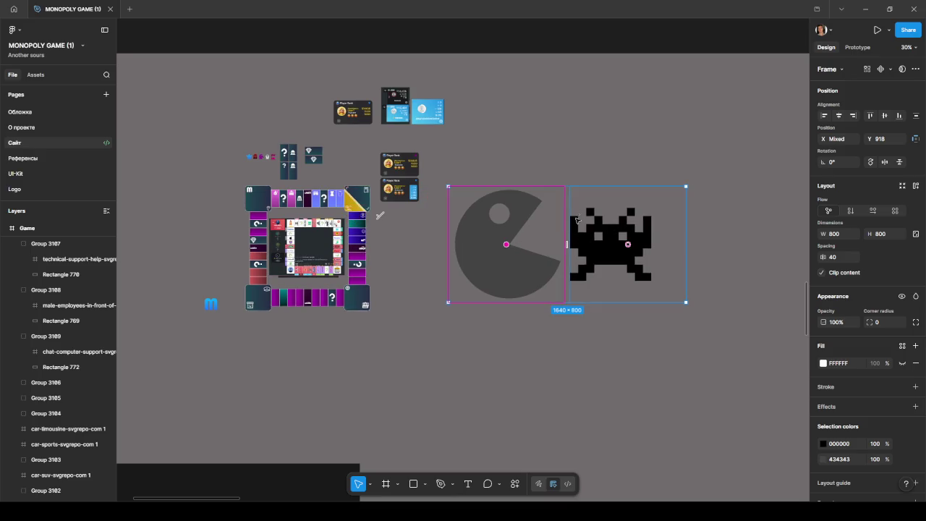
mouse_move(850, 459)
click(823, 459)
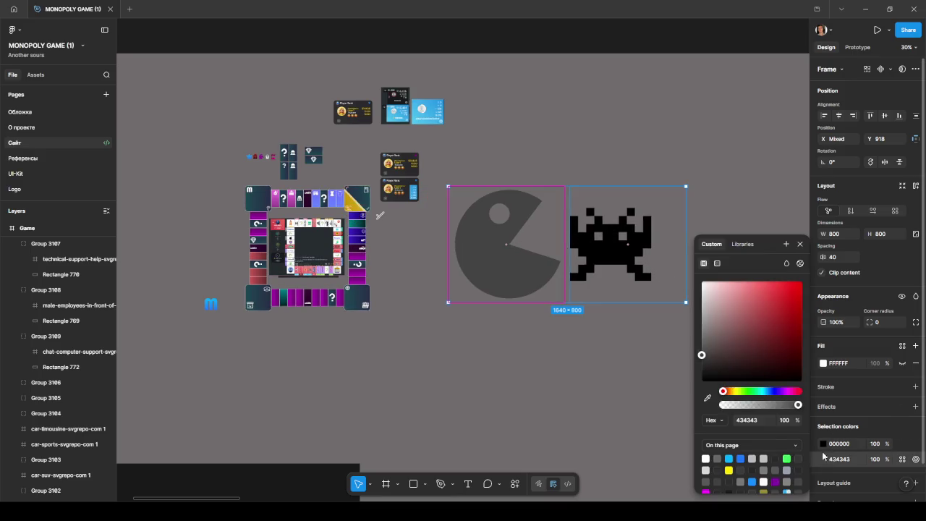
click(708, 398)
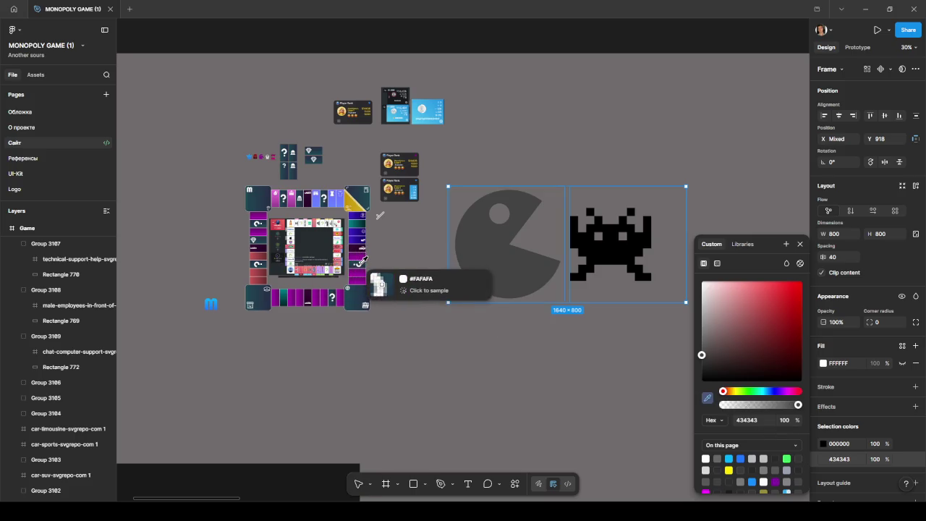
click(360, 262)
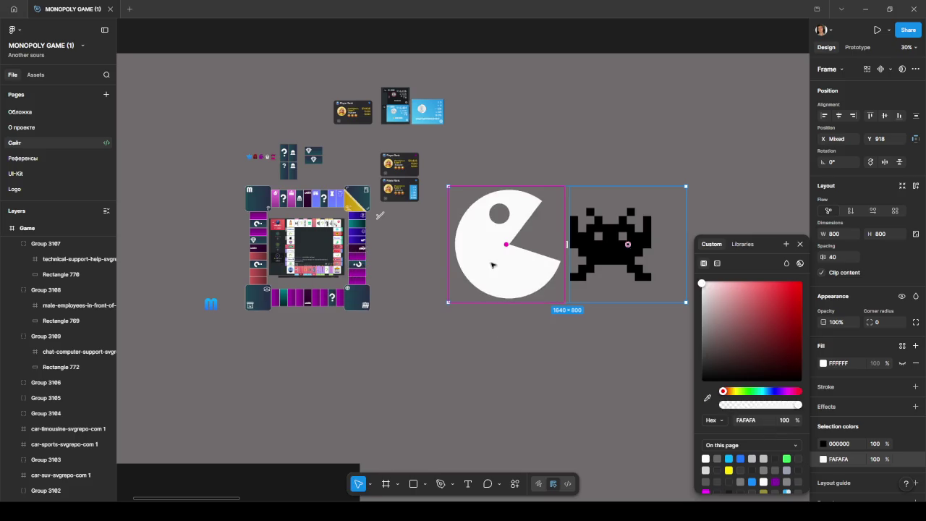
- Pull the space-invader and Pac-Man vectors out of their square frames
click(612, 258)
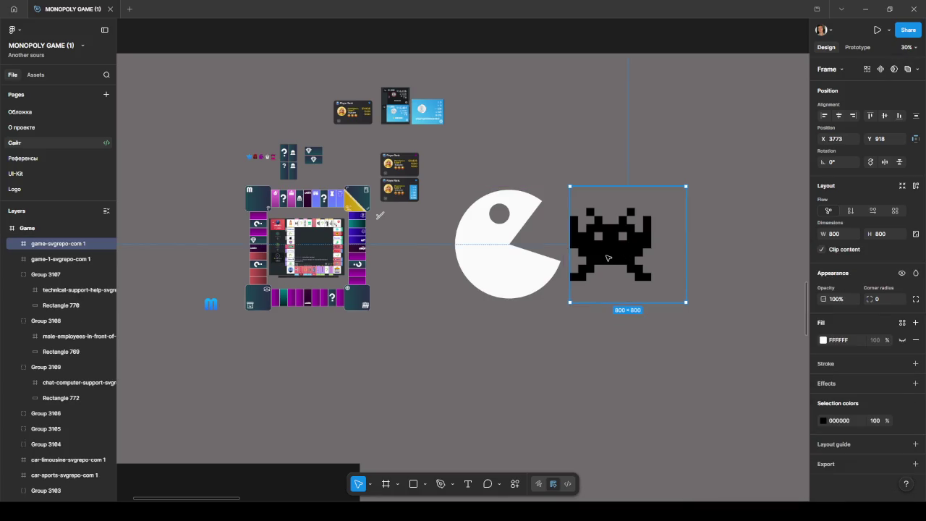
double_click(608, 259)
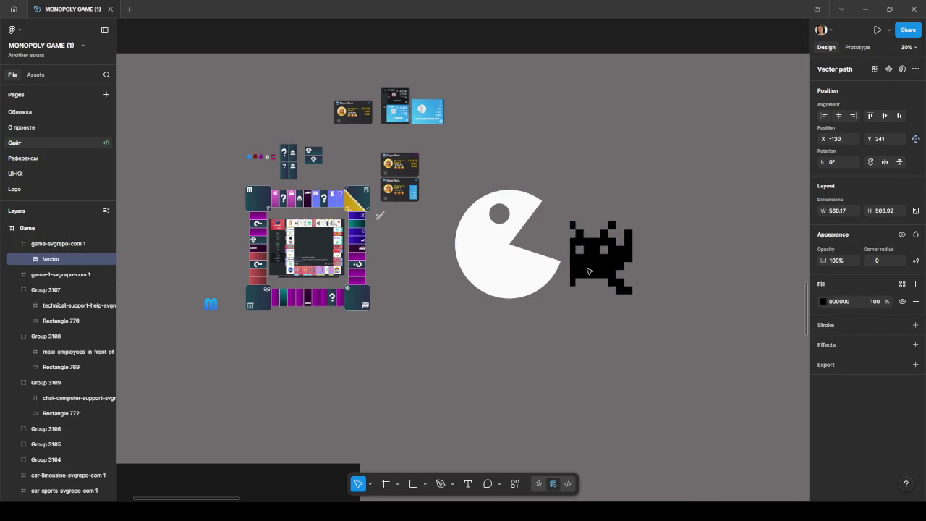
drag(607, 259, 457, 368)
click(606, 263)
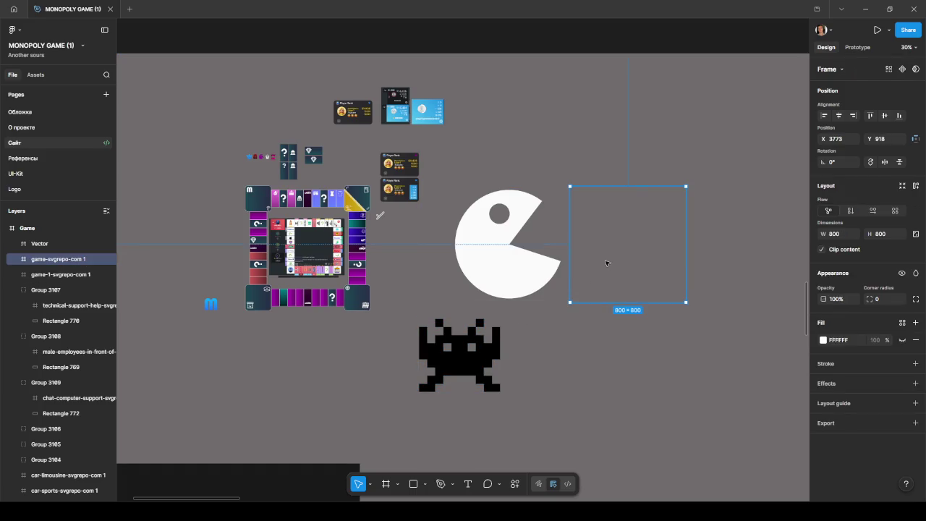
click(565, 265)
double_click(499, 277)
drag(499, 278, 565, 413)
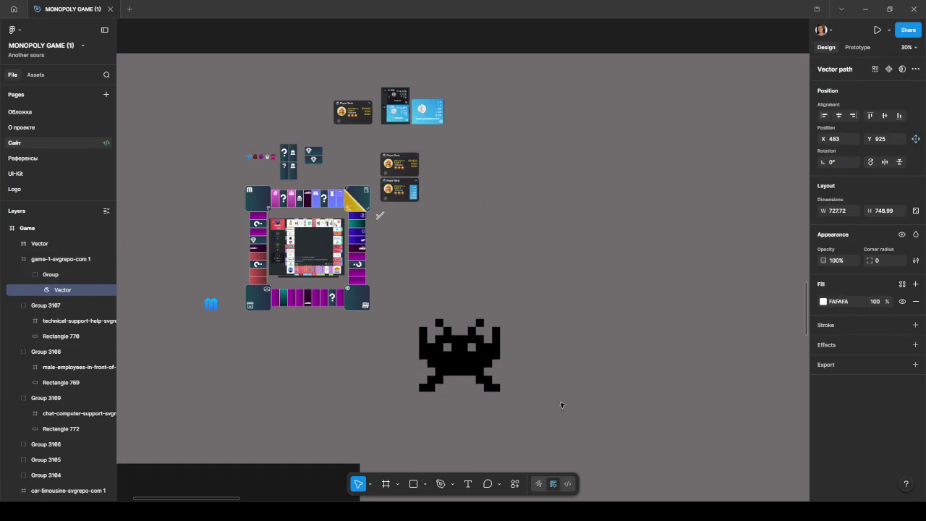
click(508, 275)
click(503, 301)
- Colour the space invader the same white as Pac-Man and move Pac-Man onto the game board
click(471, 354)
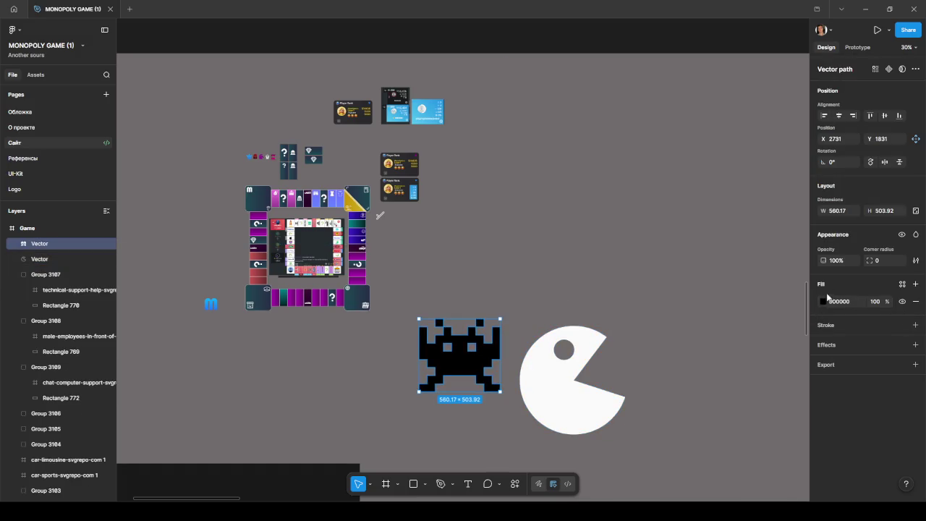
click(822, 301)
click(708, 398)
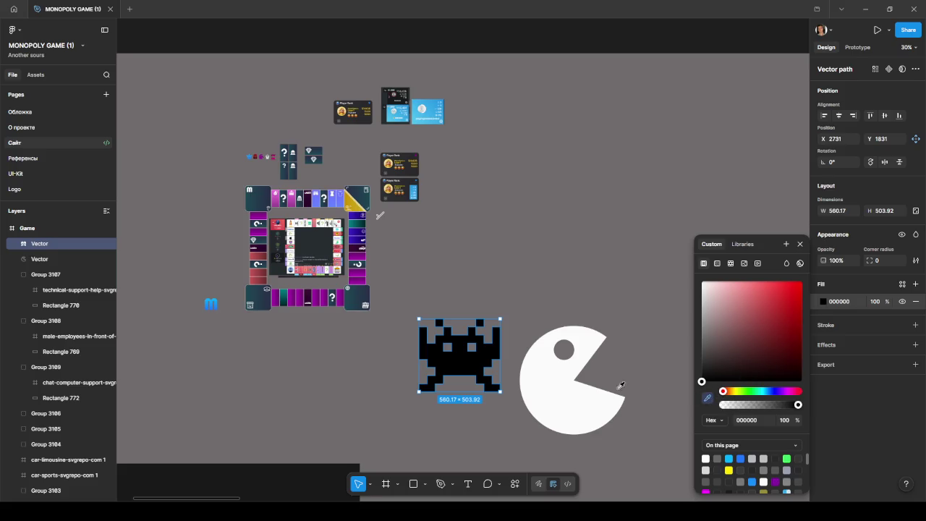
click(568, 402)
drag(534, 380, 376, 240)
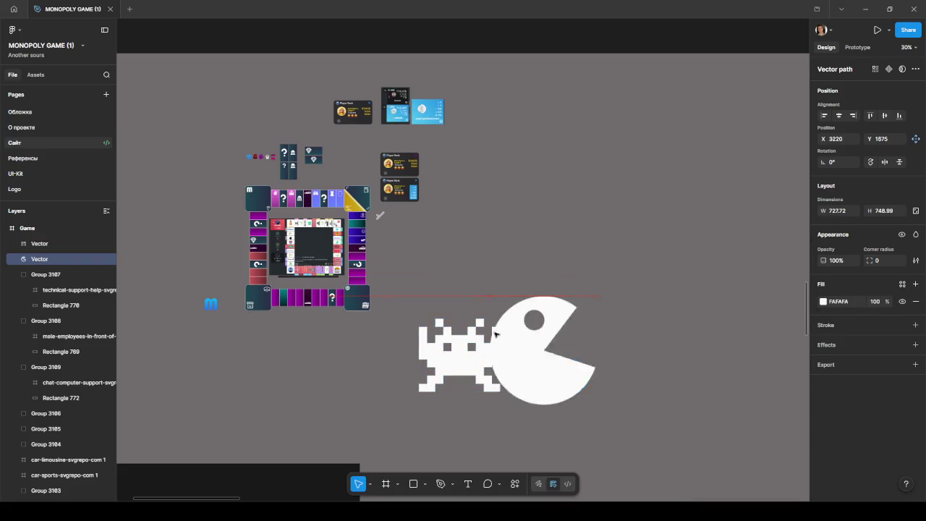
scroll(376, 240, up, 5)
- Shrink the white Pac-Man and fit it inside the right column's teal tile
drag(680, 154, 527, 215)
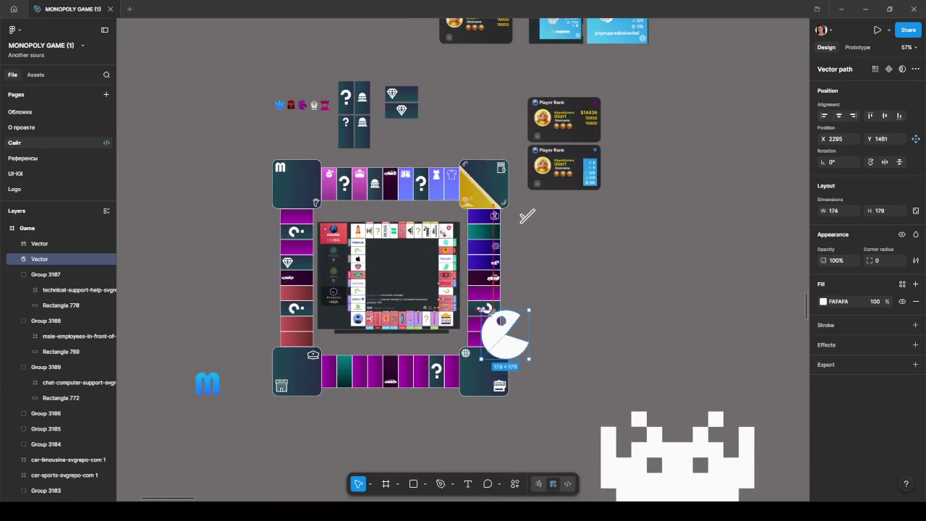
drag(542, 296, 533, 305)
scroll(494, 327, up, 5)
drag(488, 358, 475, 108)
scroll(572, 119, up, 5)
mouse_move(573, 118)
mouse_down()
mouse_move(445, 231)
mouse_move(504, 219)
mouse_move(529, 194)
mouse_move(511, 215)
mouse_up()
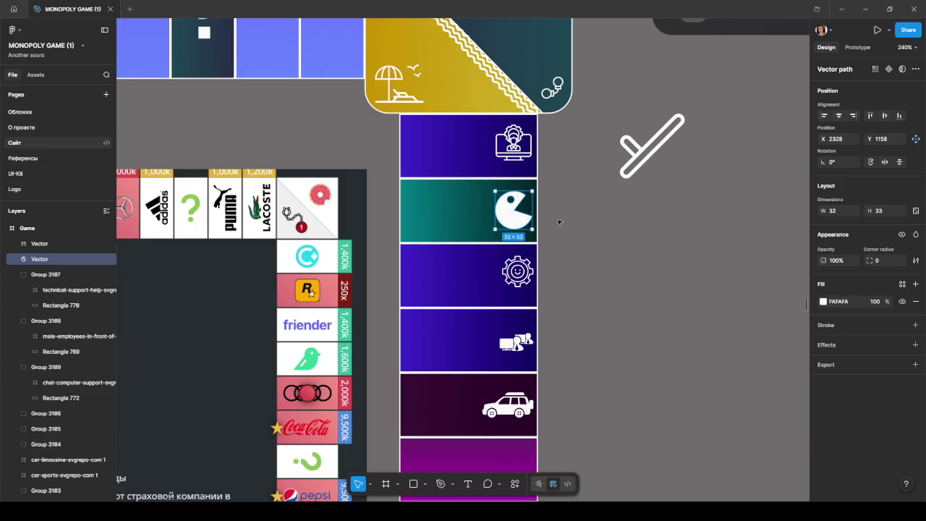
scroll(554, 219, down, 5)
scroll(612, 259, down, 2)
scroll(651, 287, down, 2)
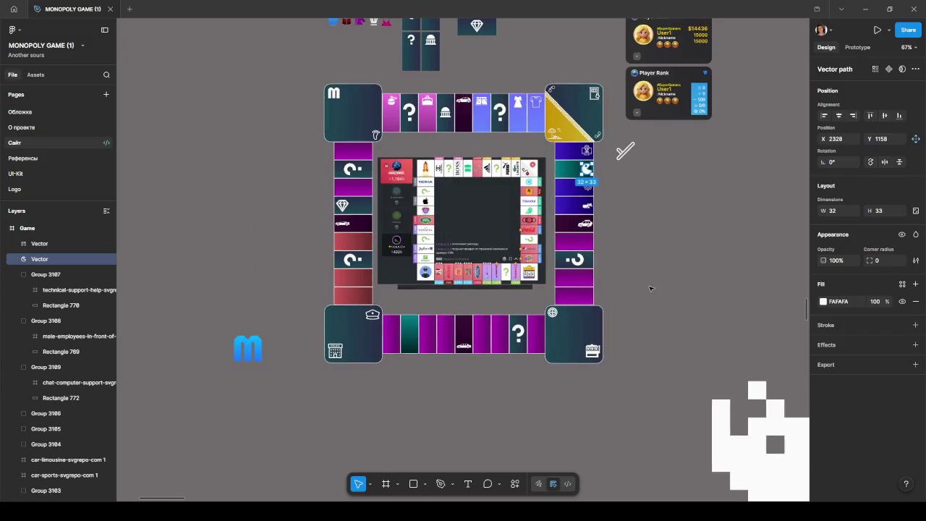
click(652, 289)
- Bring the white space invader onto the board and shrink it to about 71×64
drag(658, 311, 660, 283)
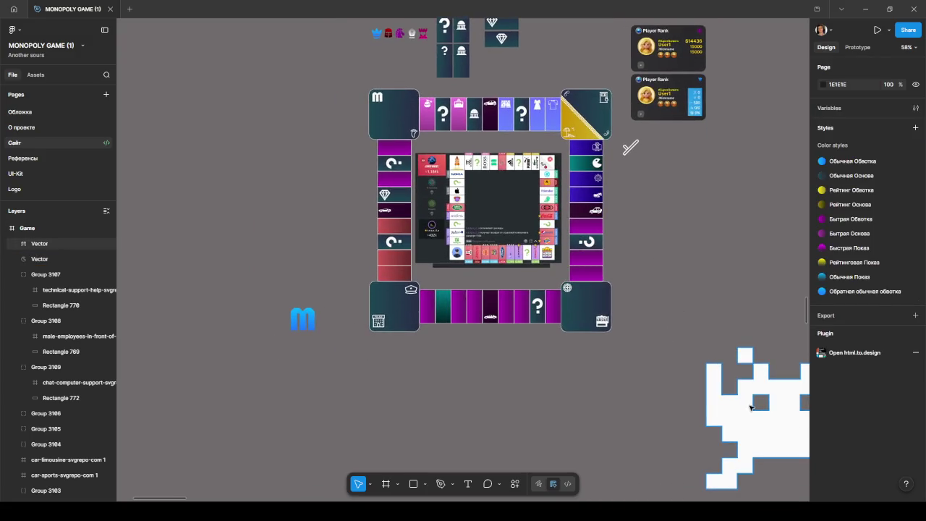
drag(731, 406, 437, 370)
mouse_move(568, 311)
mouse_down()
mouse_move(430, 406)
mouse_move(440, 306)
mouse_move(474, 273)
mouse_move(441, 298)
mouse_move(473, 286)
mouse_move(440, 330)
mouse_up()
scroll(443, 307, up, 5)
click(495, 405)
- Scroll around the board to check the space invader's placement on its tile
scroll(495, 405, down, 5)
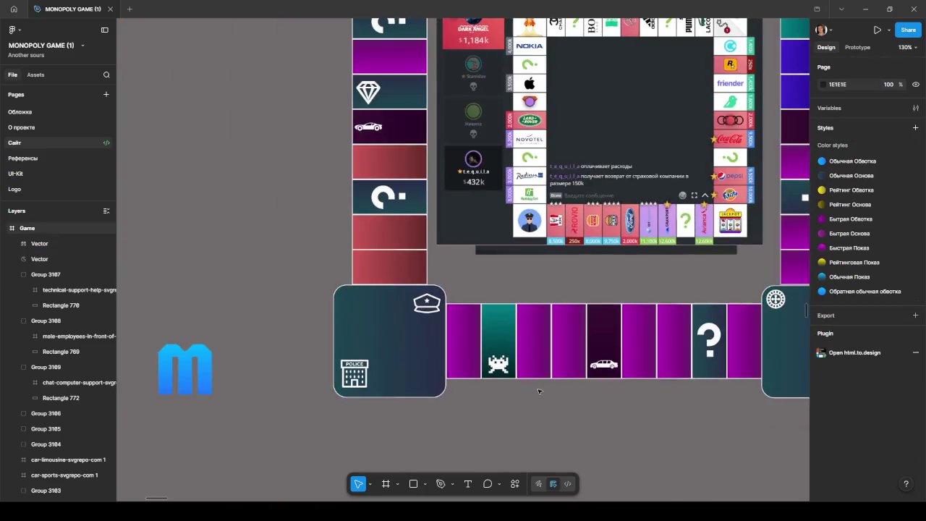
scroll(532, 394, down, 5)
scroll(507, 403, down, 5)
scroll(433, 392, up, 5)
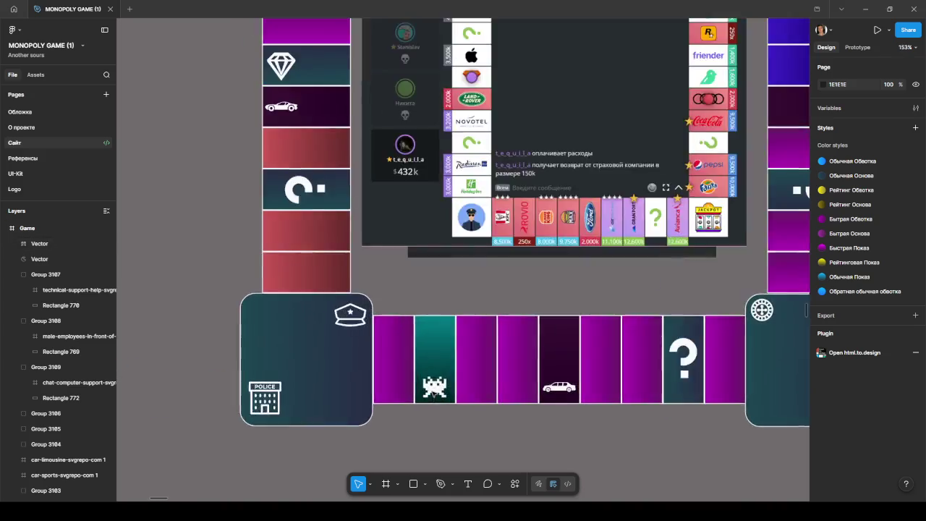
scroll(433, 391, up, 5)
click(439, 388)
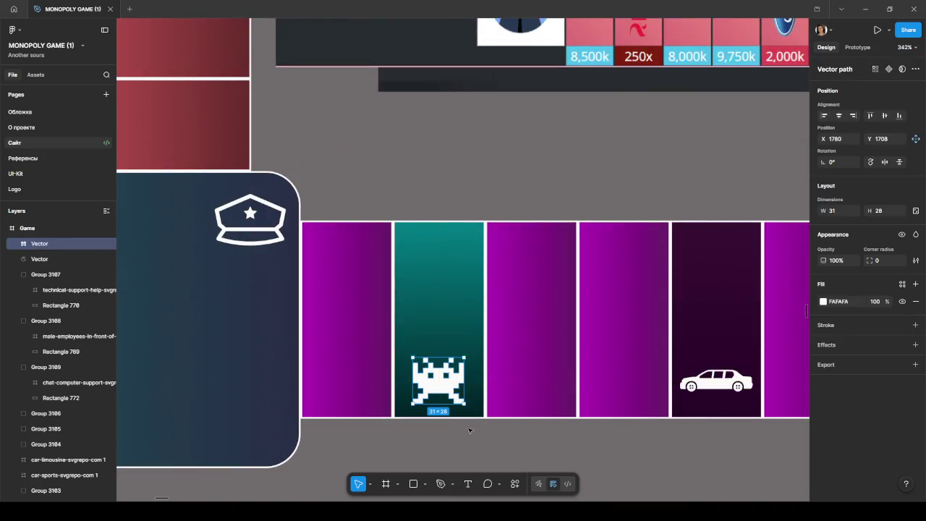
click(470, 428)
scroll(470, 427, down, 2)
scroll(470, 428, down, 2)
scroll(472, 428, down, 2)
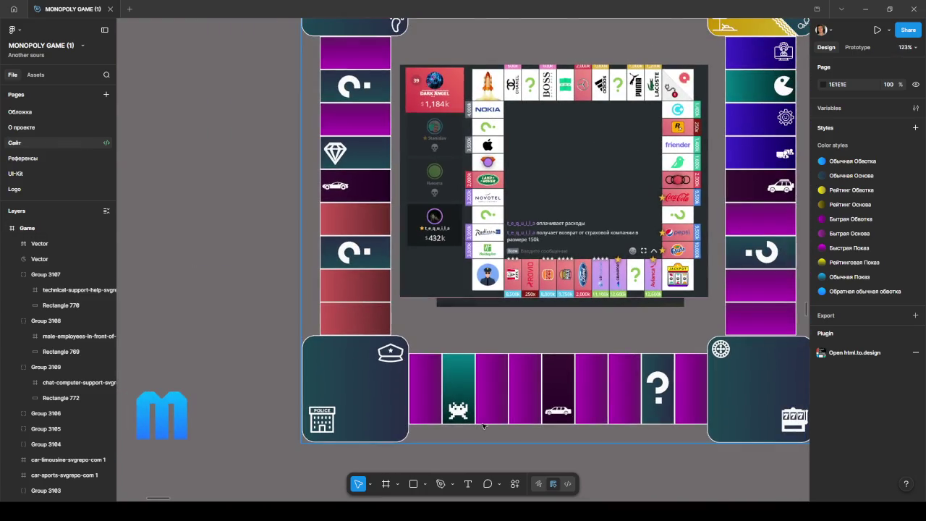
scroll(479, 360, down, 3)
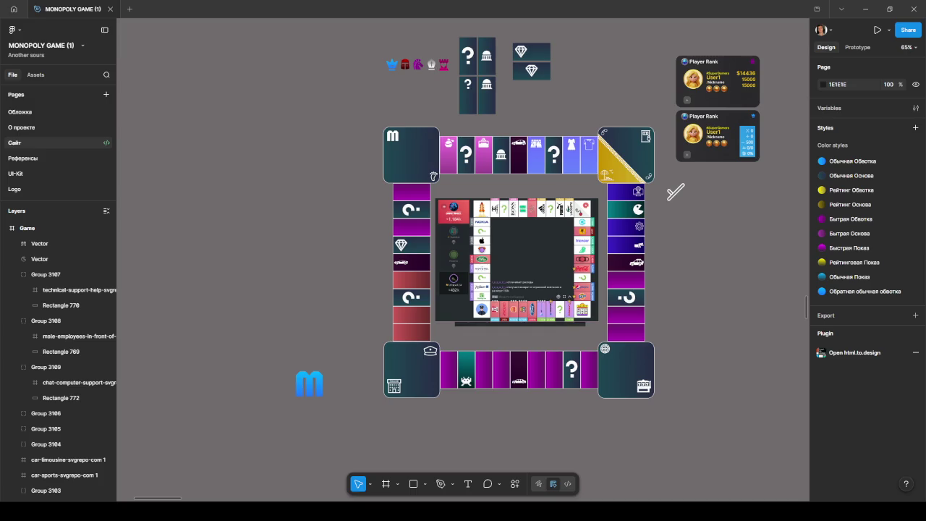
click(865, 9)
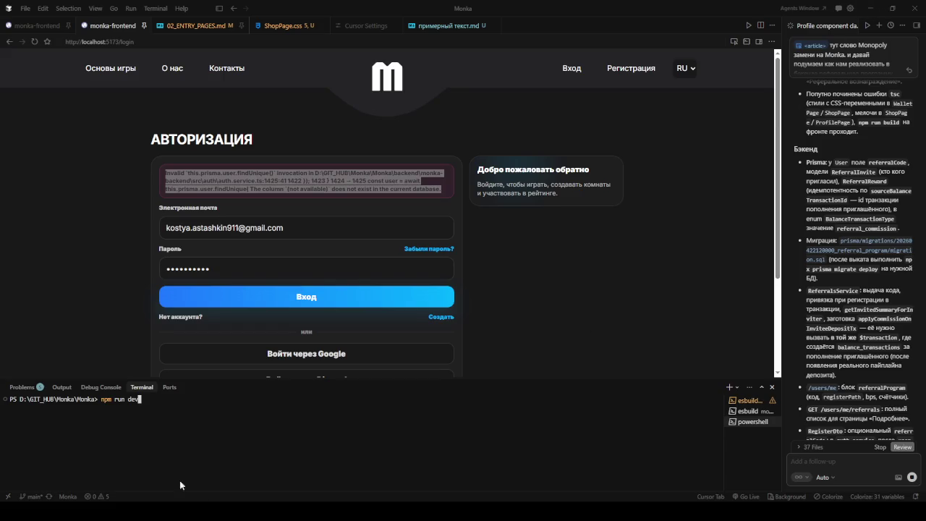
- Run npx prisma migrate deploy in backend/monka-backend, reload the login page, and return to Figma
text(cd backend/monka-backend)
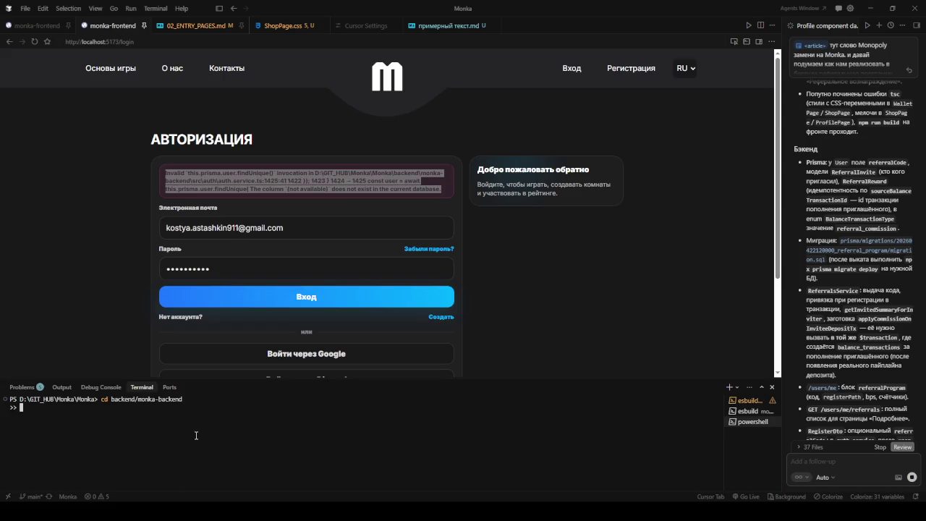
key(Return)
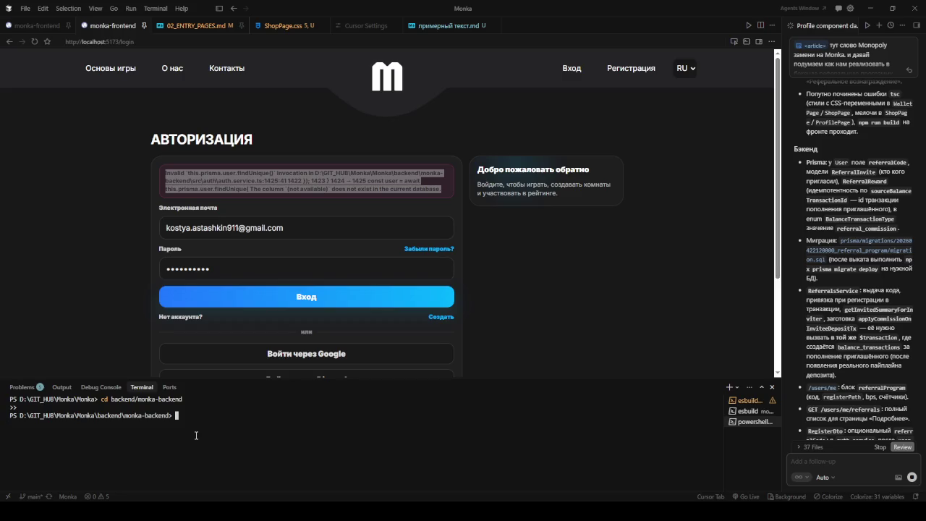
text(npm run start:dev)
key(Up)
key(Up)
key(Up)
key(Down)
key(Return)
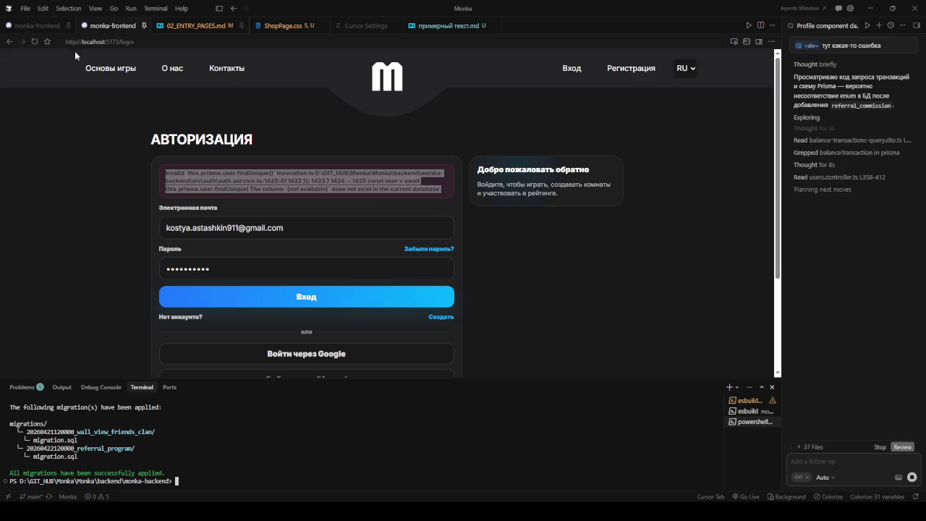
click(262, 189)
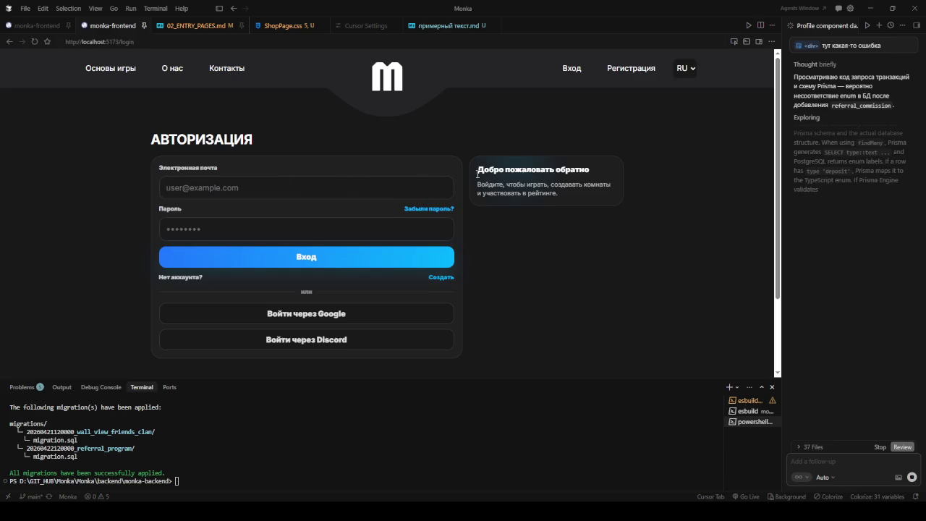
key(alt+Tab)
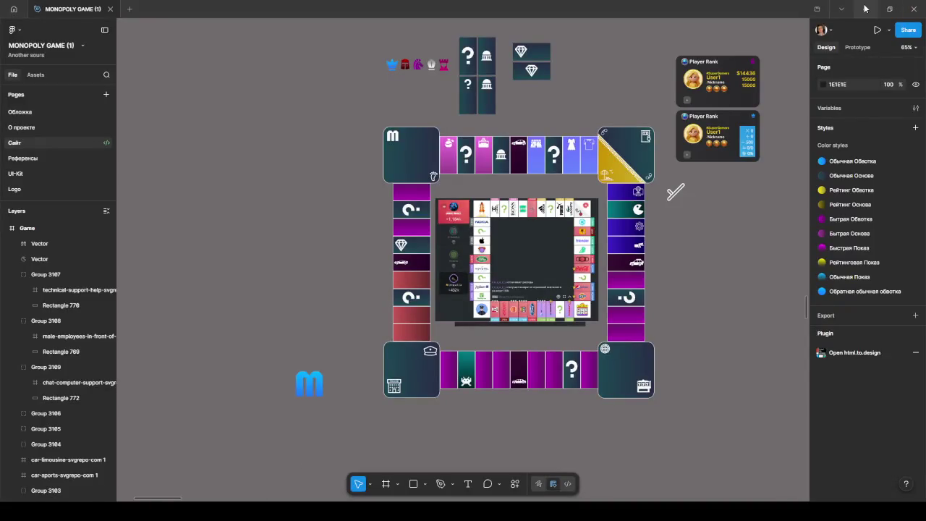
key(alt+Tab)
key(alt+Tab)
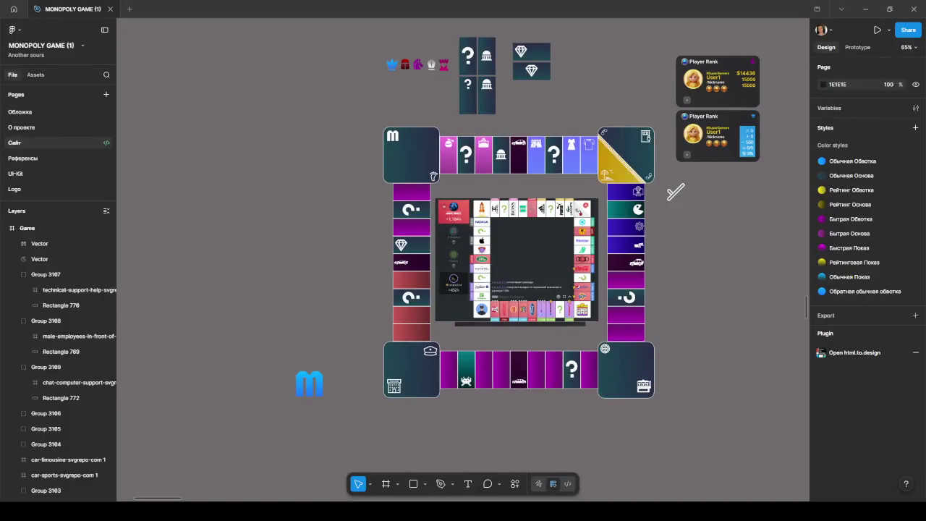